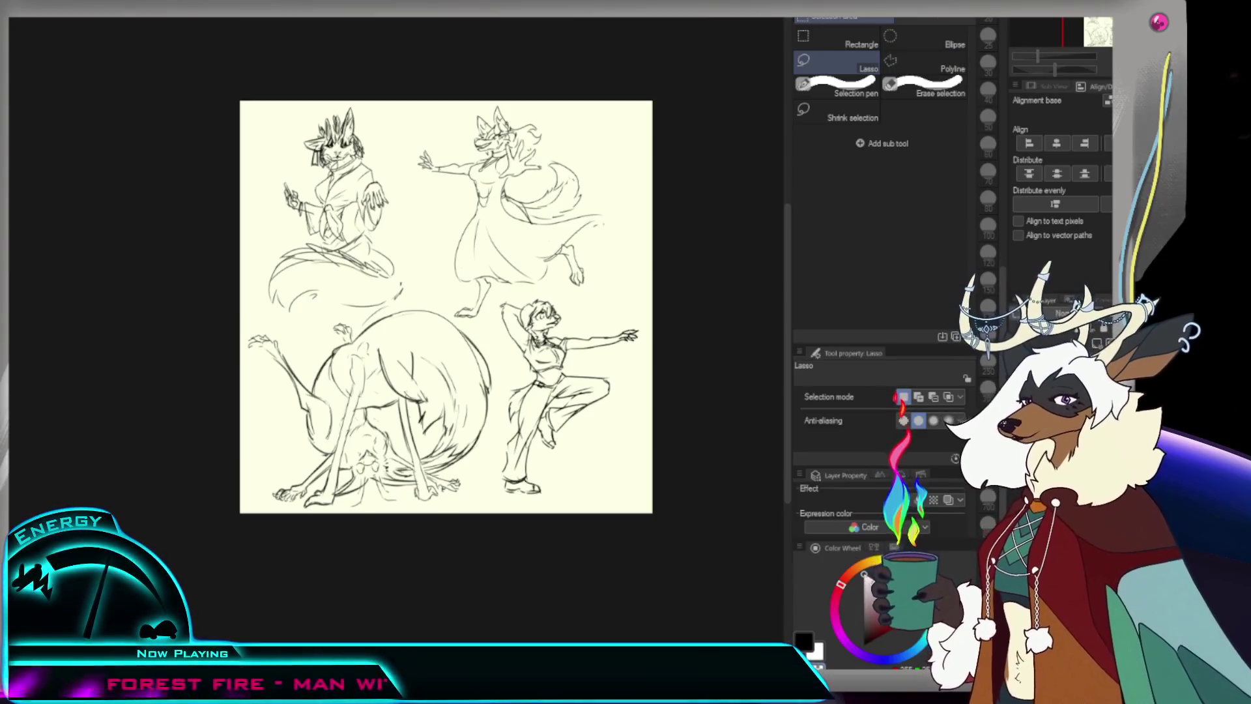
Zoom in to review the four pose sketches, undo once, then fit the whole page in view
key(ctrl+plus)
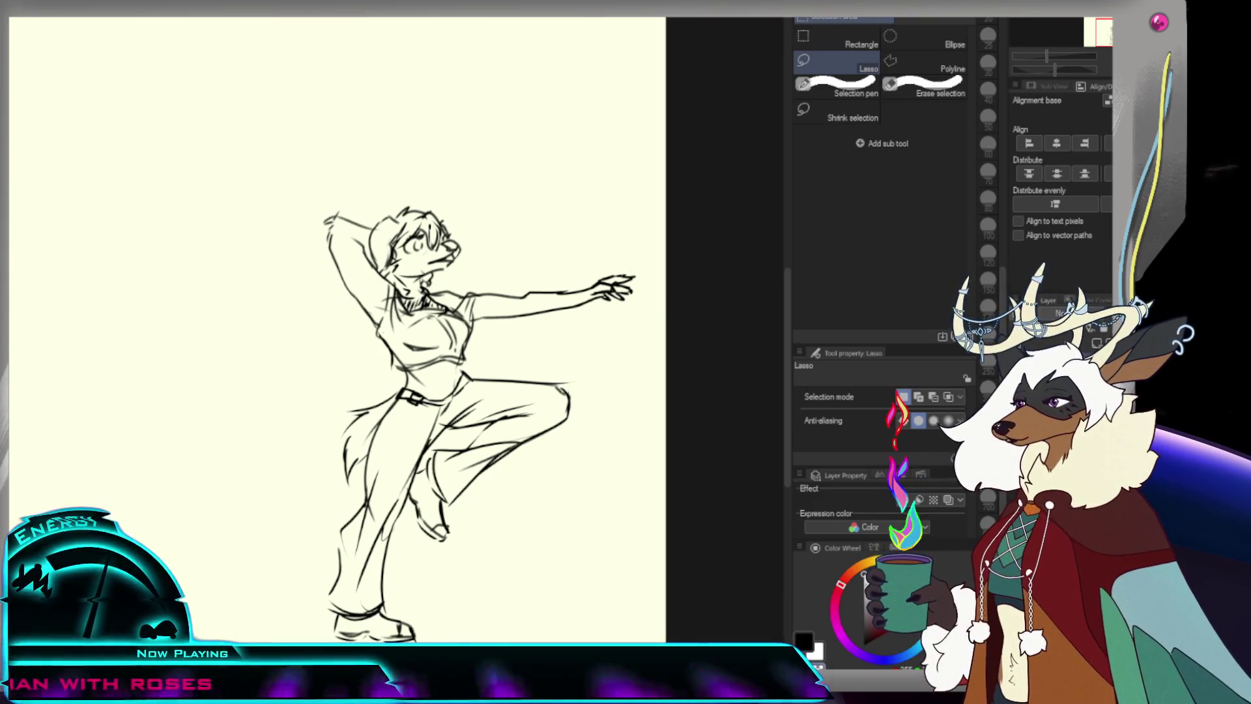
key(ctrl+z)
key(ctrl+0)
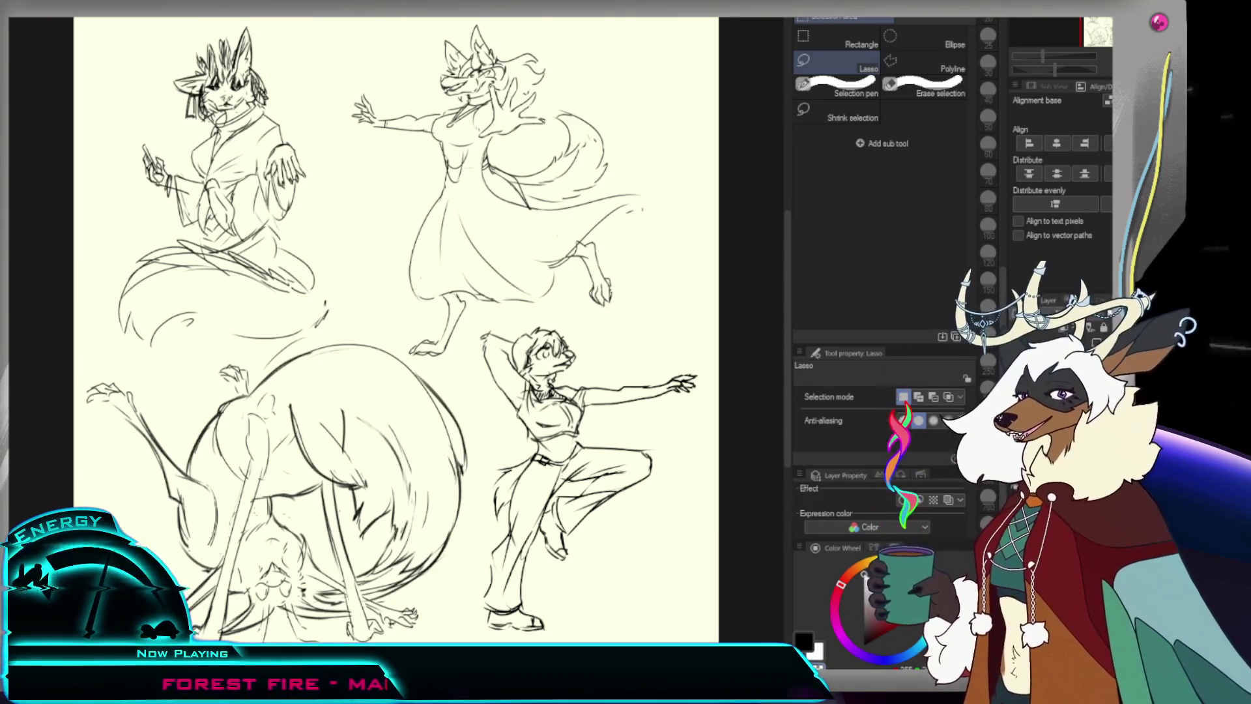
Sketch a collar line under the dancer's chin with the pencil
key(p)
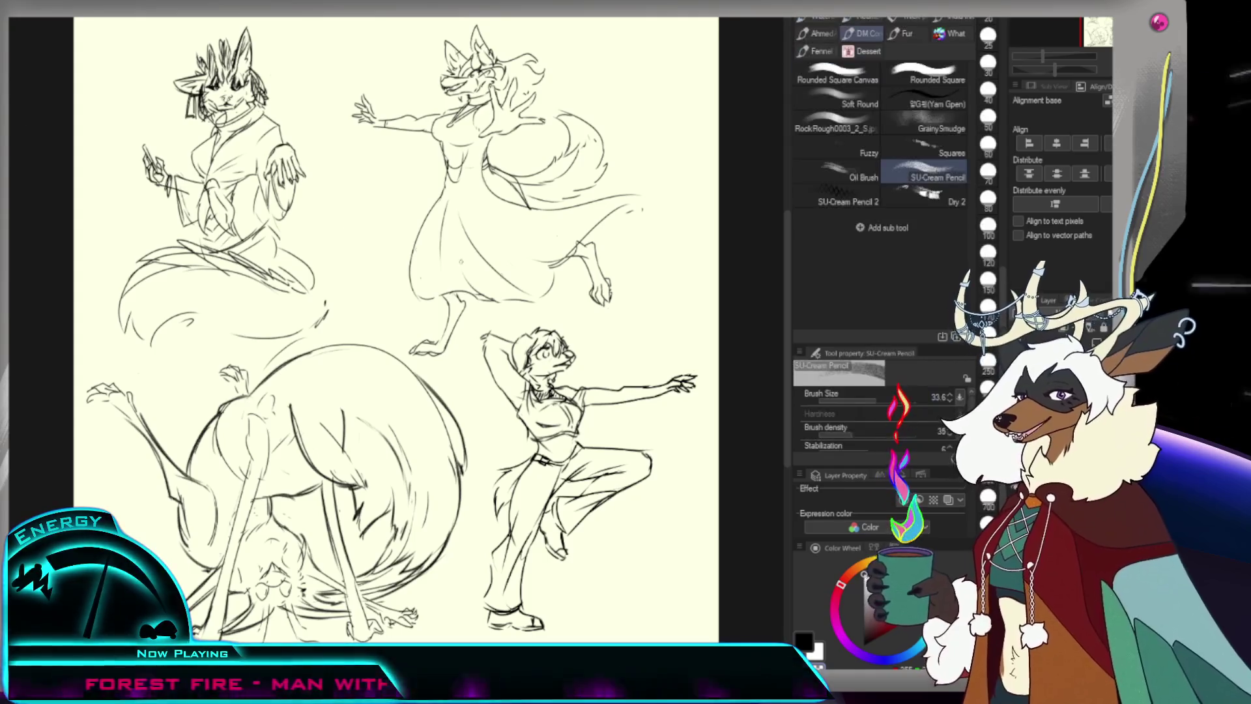
scroll(560, 359, up, 5)
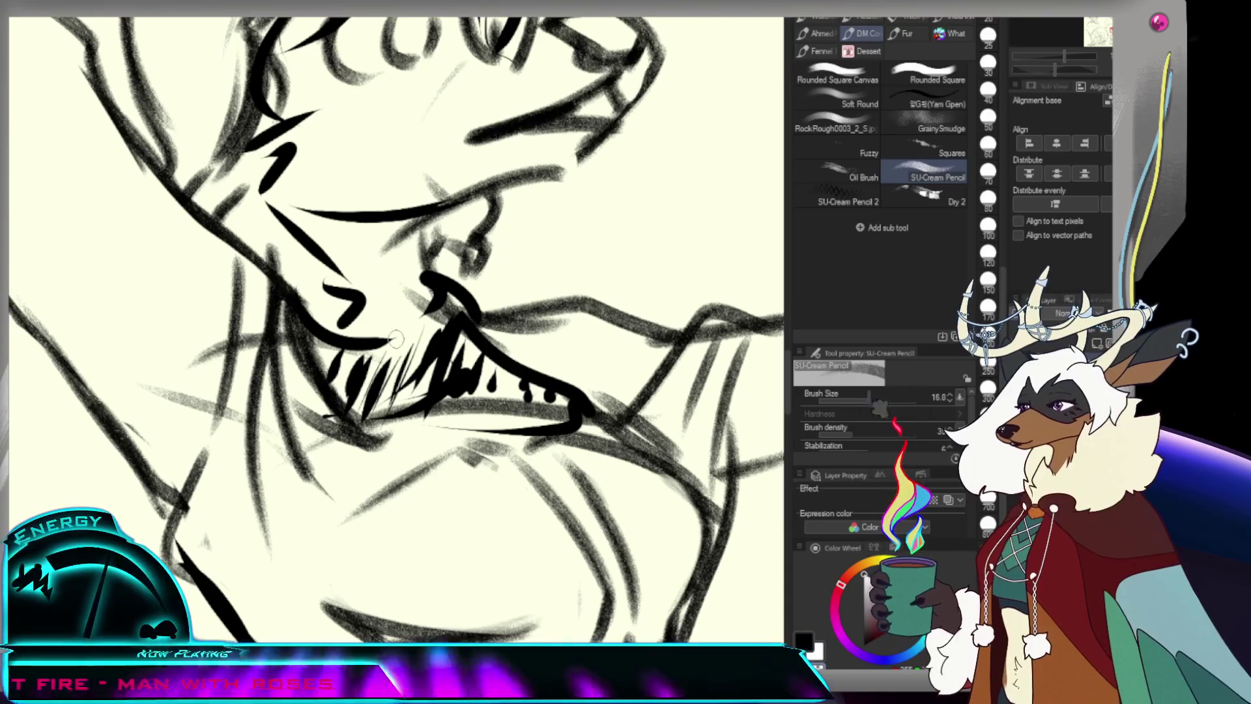
scroll(394, 338, down, 4)
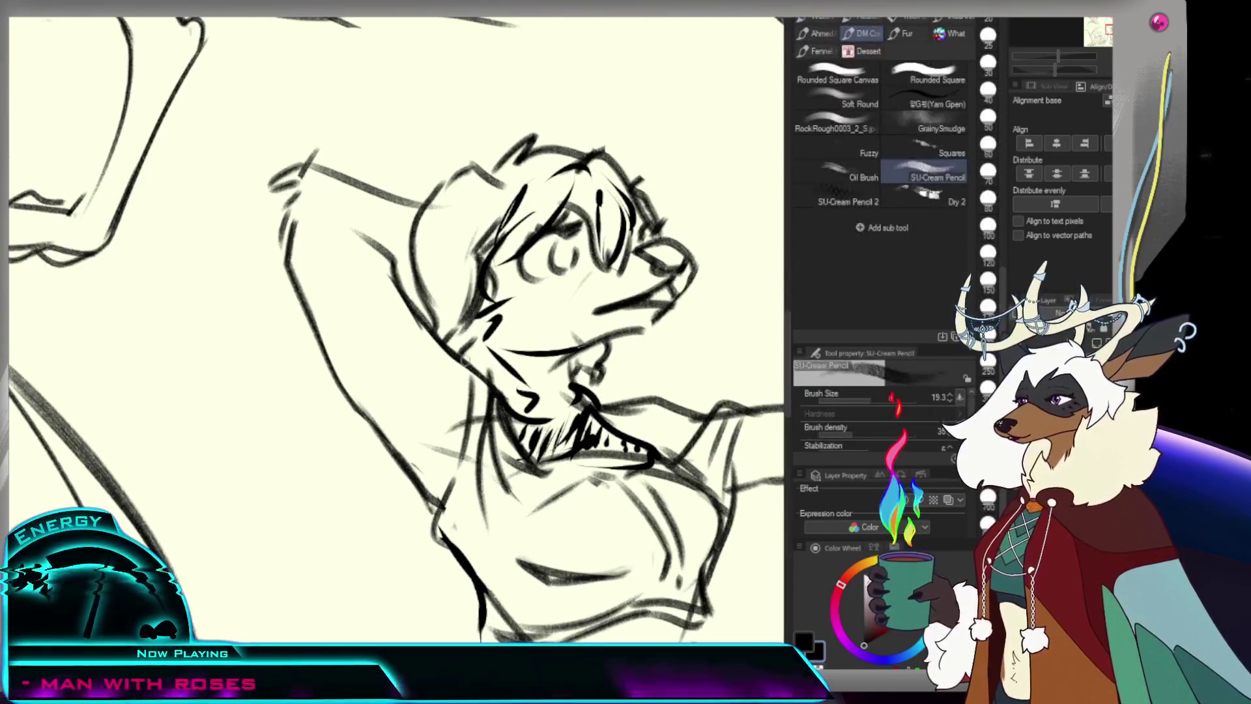
drag(488, 362, 594, 372)
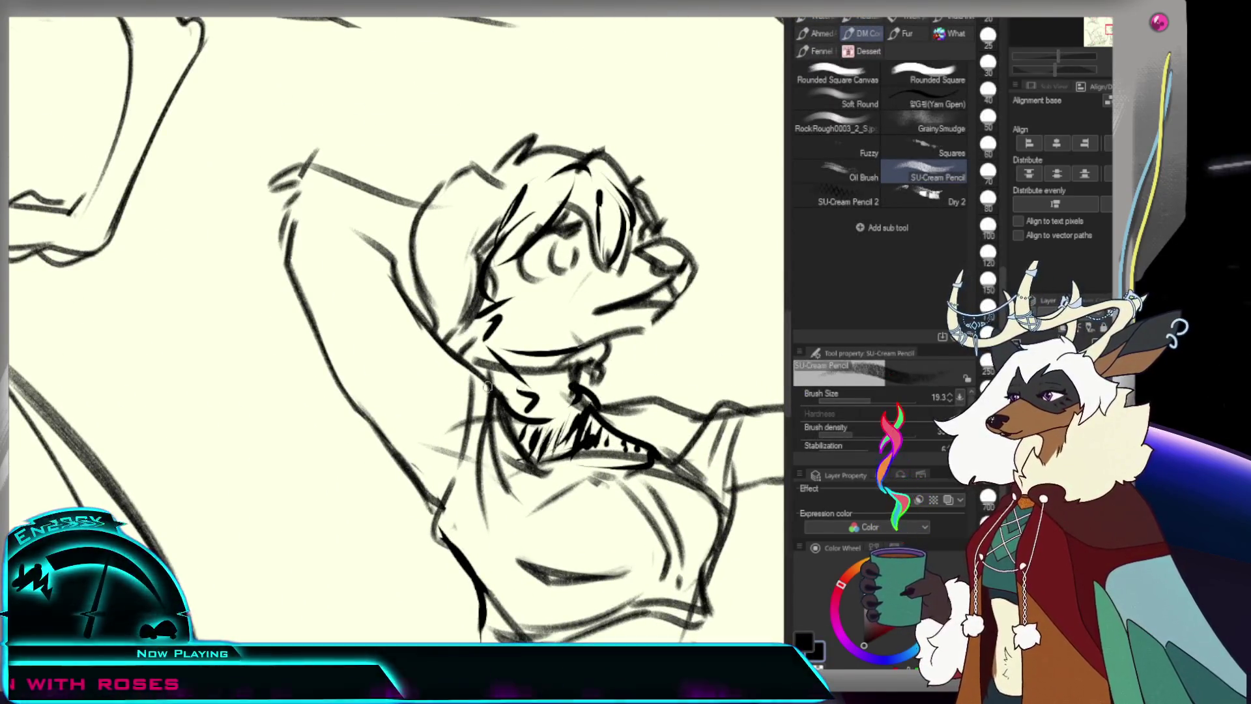
key(e)
key(p)
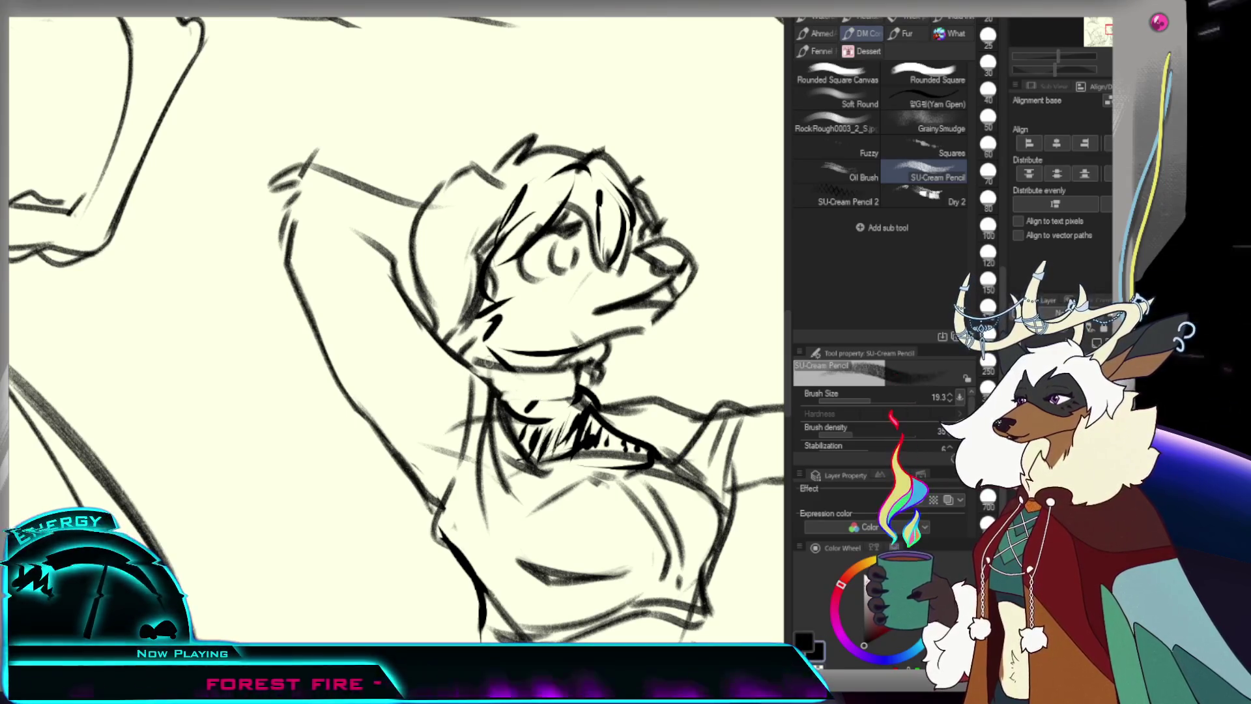
Zoom in on the dancer's neck and draw a small tag hanging from the collar
drag(521, 400, 456, 401)
click(551, 408)
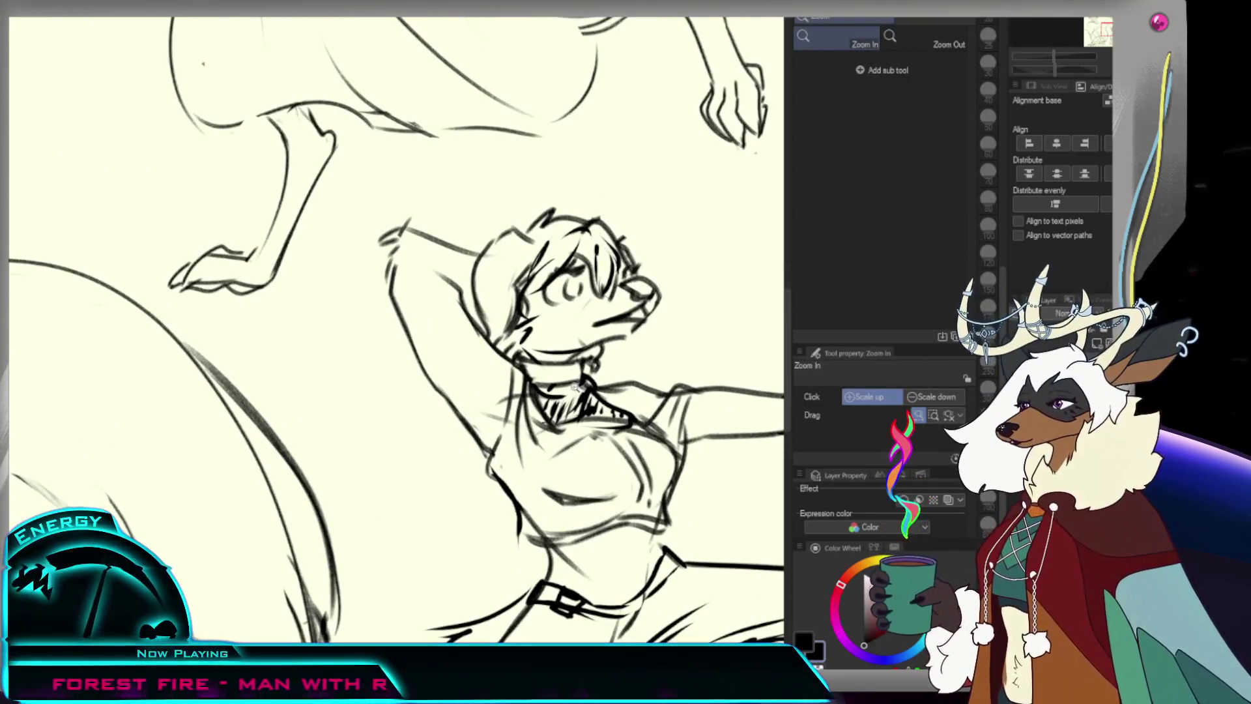
click(571, 389)
key(p)
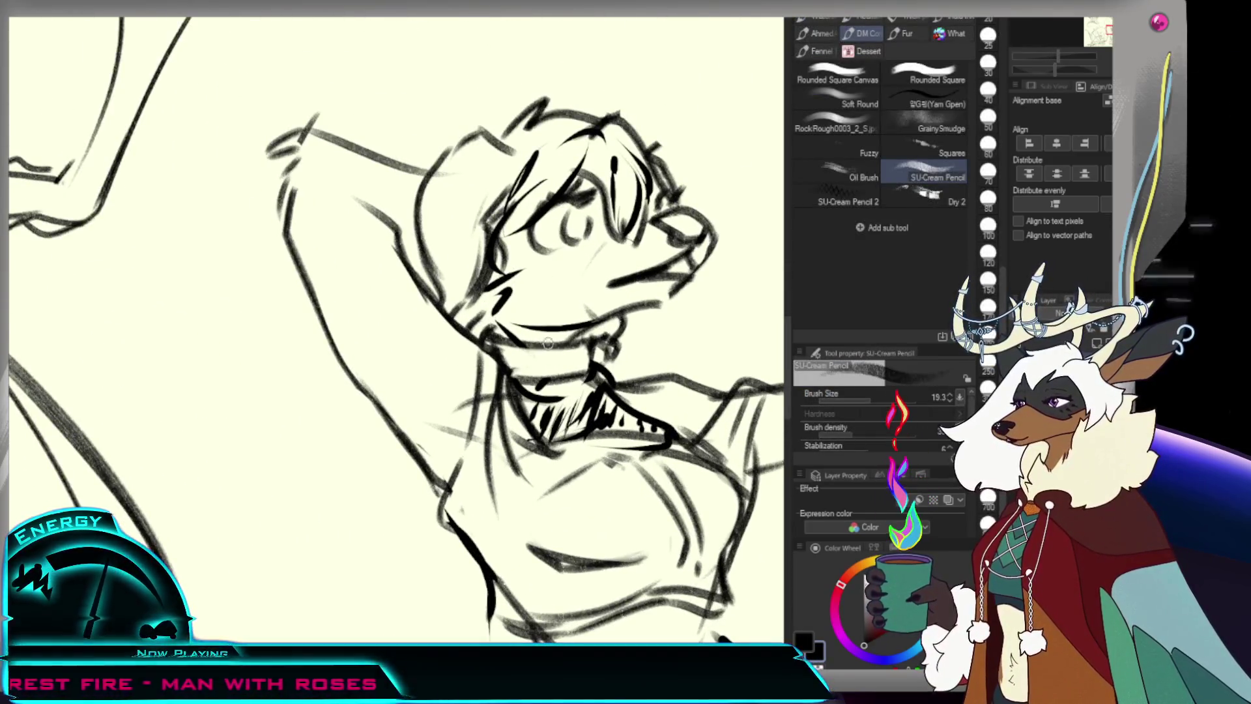
drag(515, 381, 541, 388)
drag(535, 345, 544, 382)
scroll(557, 368, down, 3)
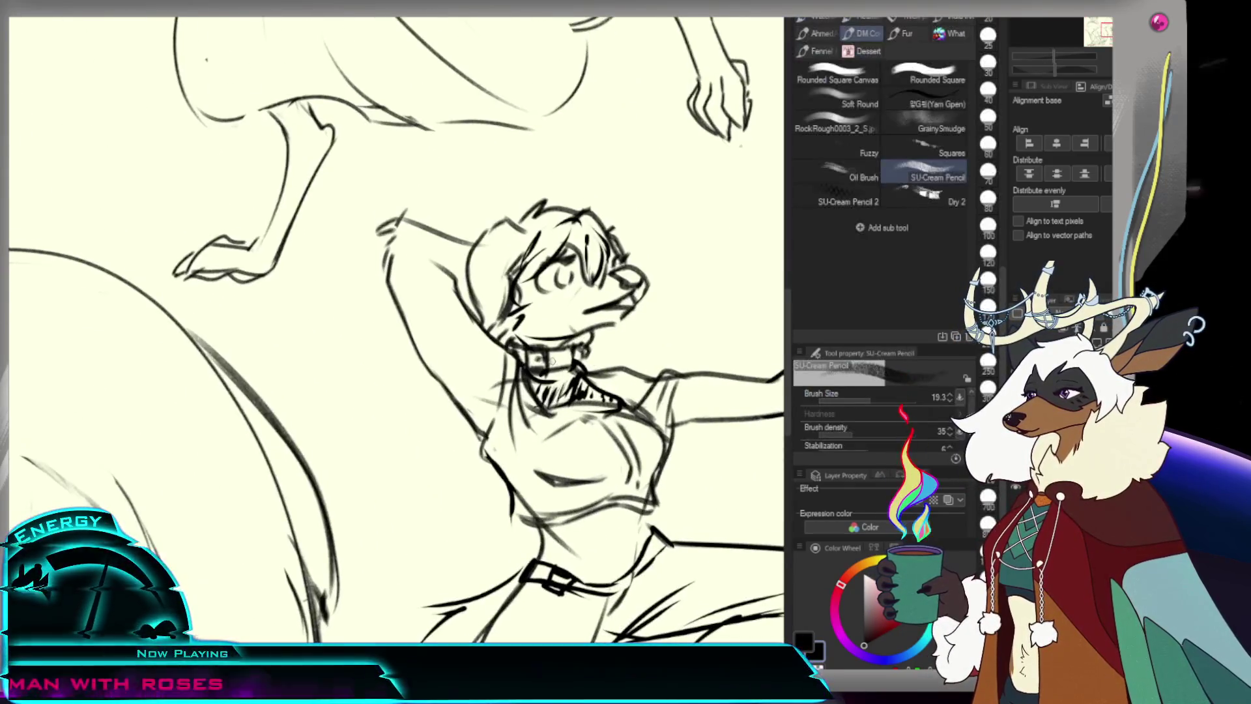
scroll(557, 369, down, 5)
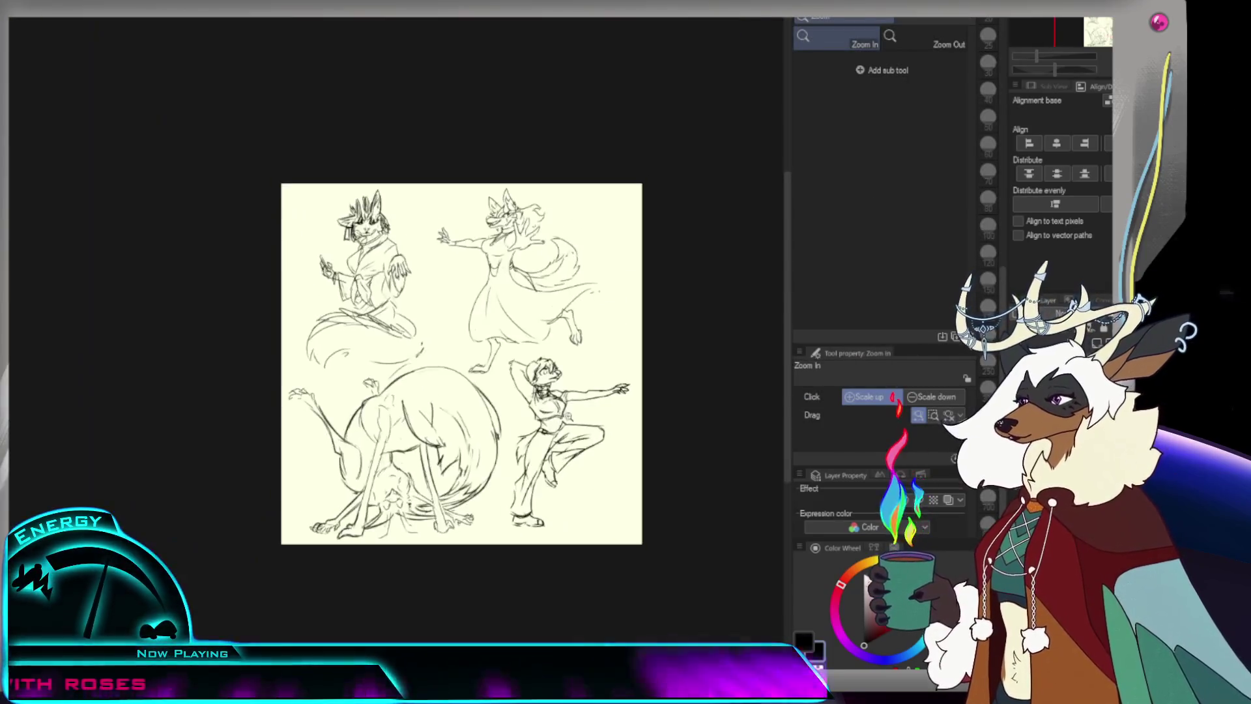
Zoom in step by step on the dancing figure, then switch to the freehand Lasso
scroll(510, 255, up, 3)
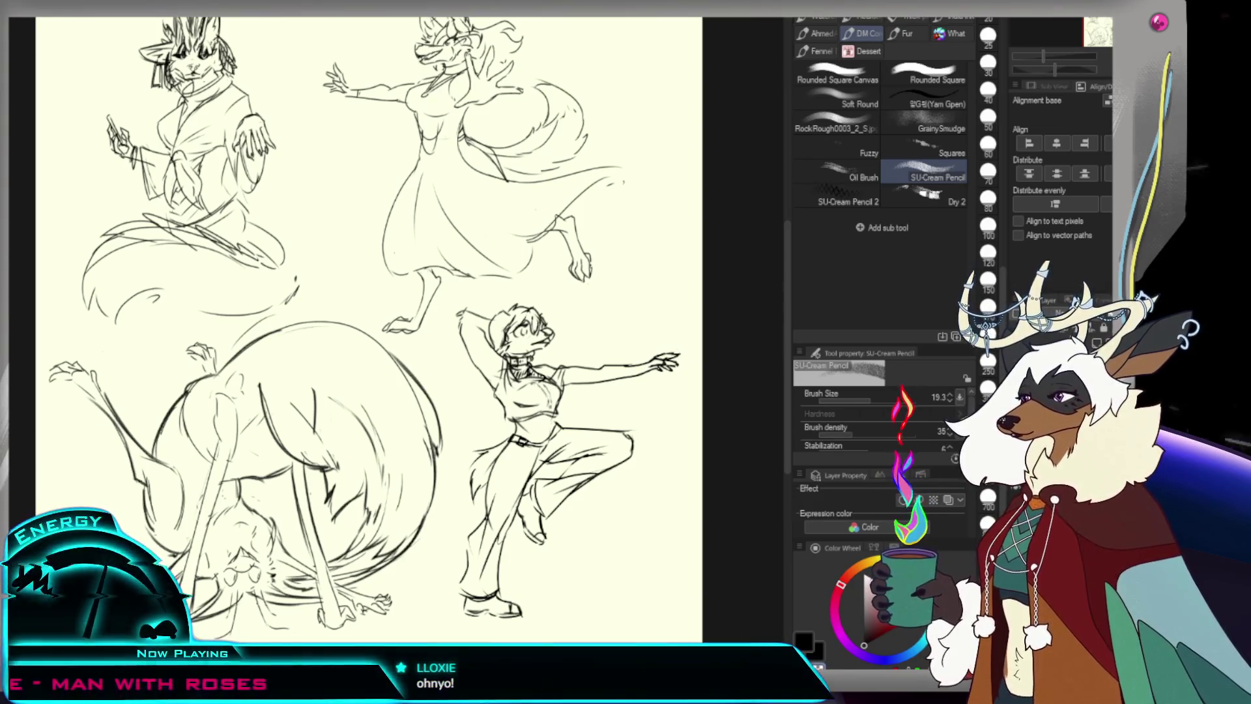
key(slash)
alt+click(579, 403)
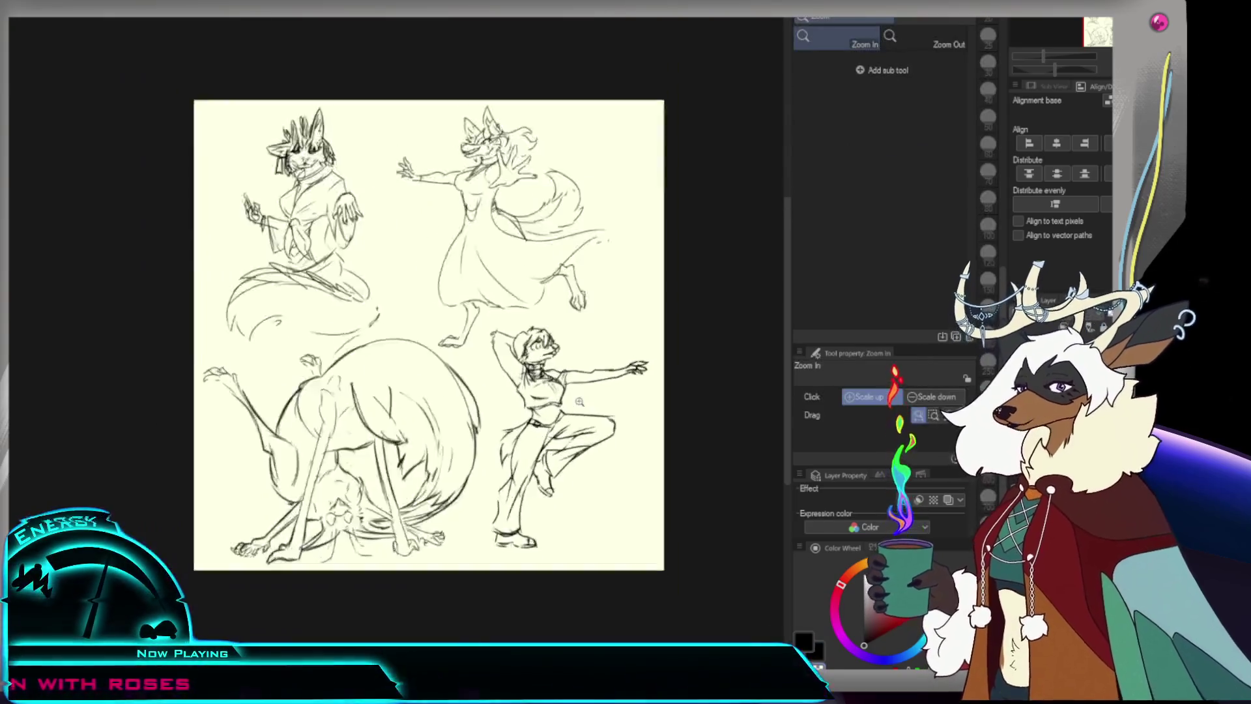
click(579, 402)
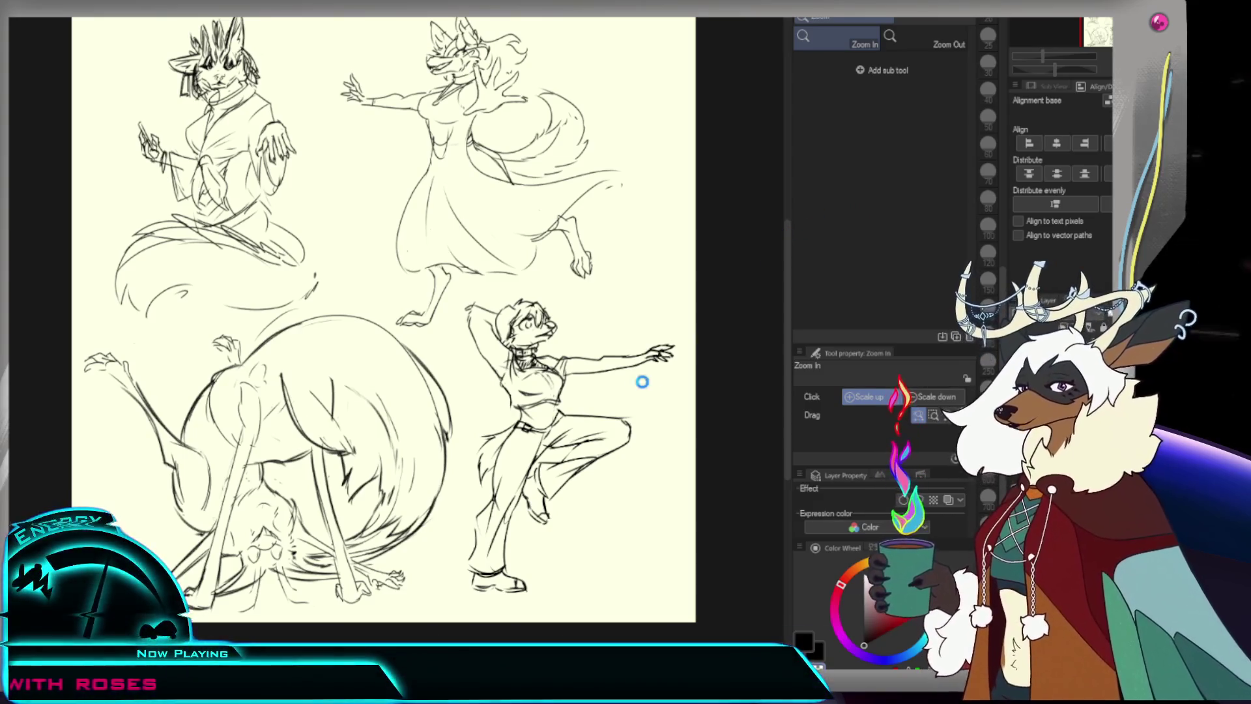
click(631, 469)
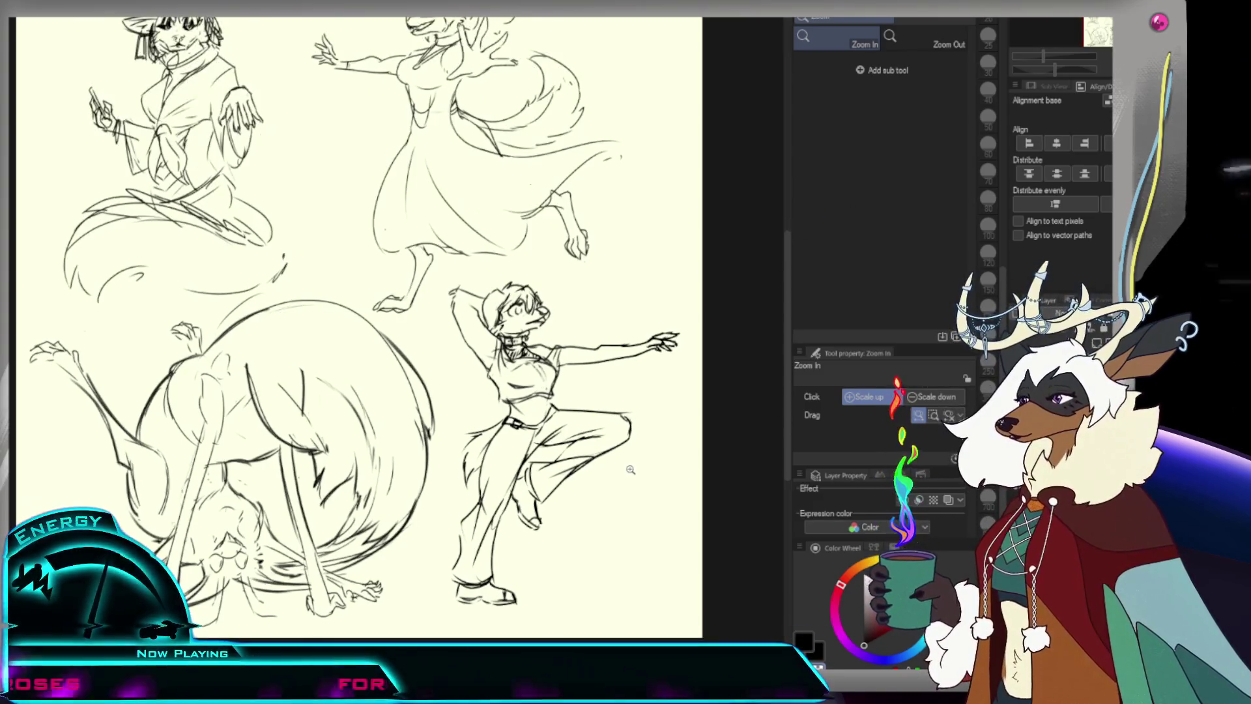
click(629, 459)
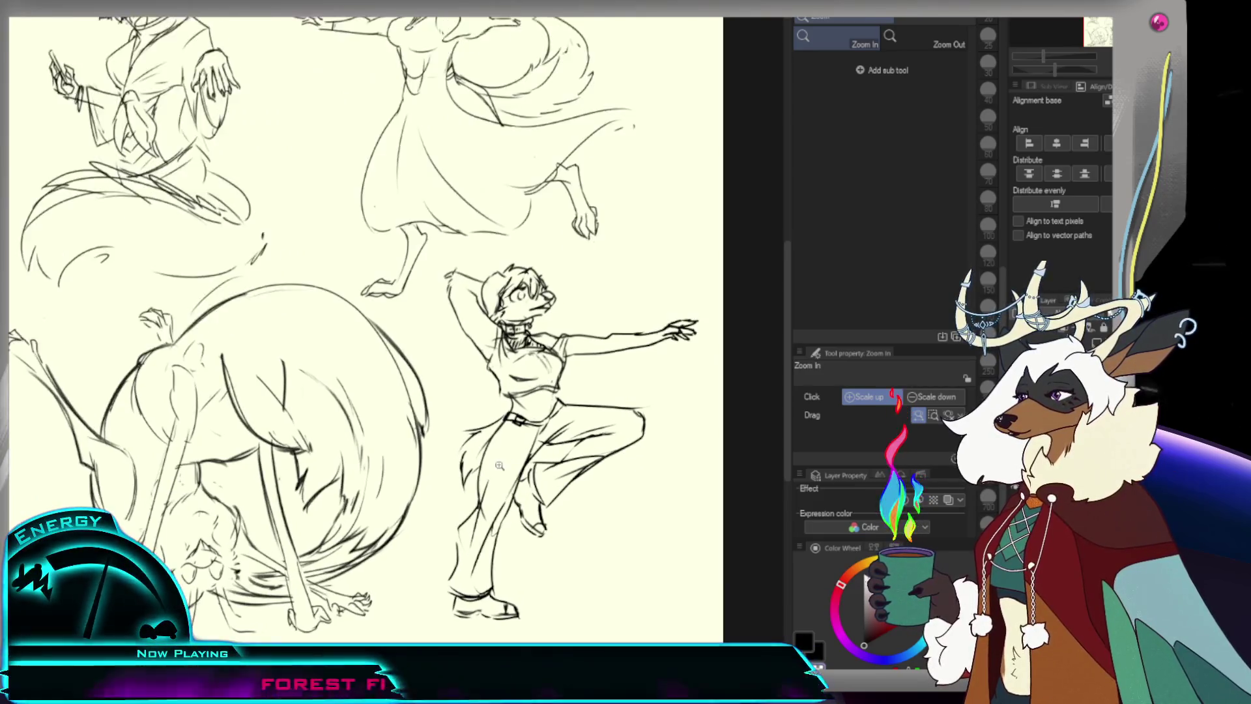
click(538, 491)
scroll(538, 491, down, 3)
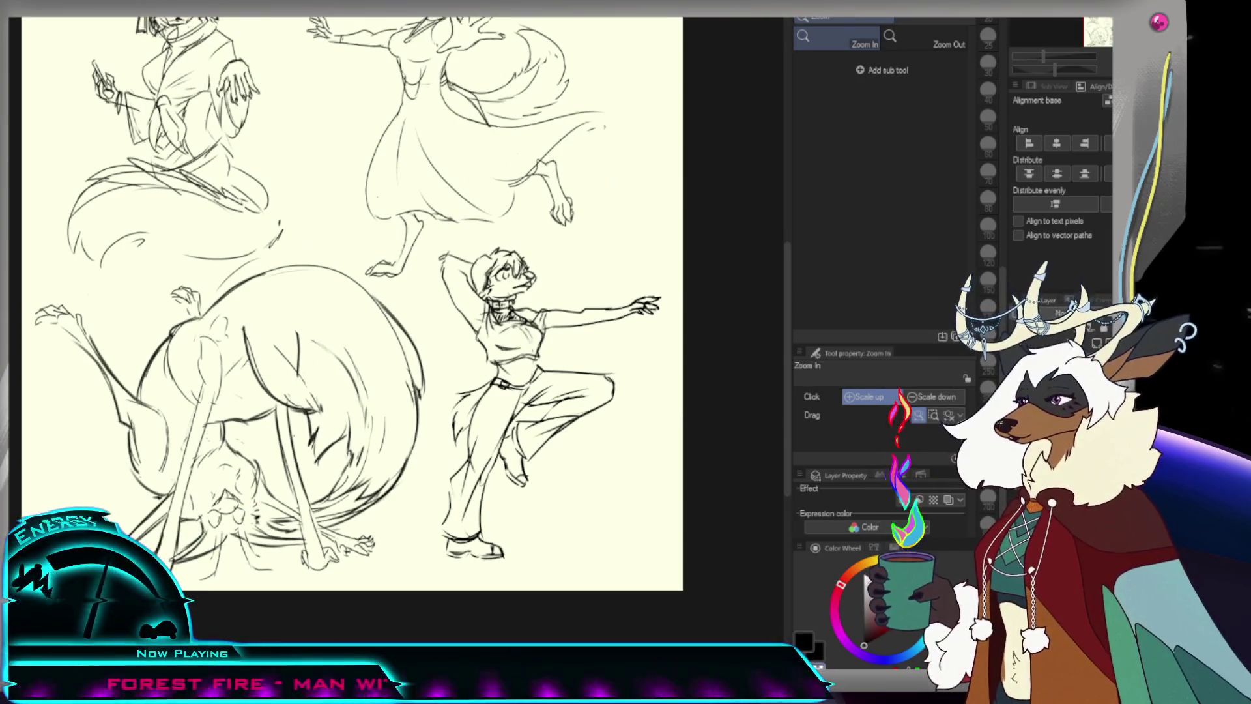
key(m)
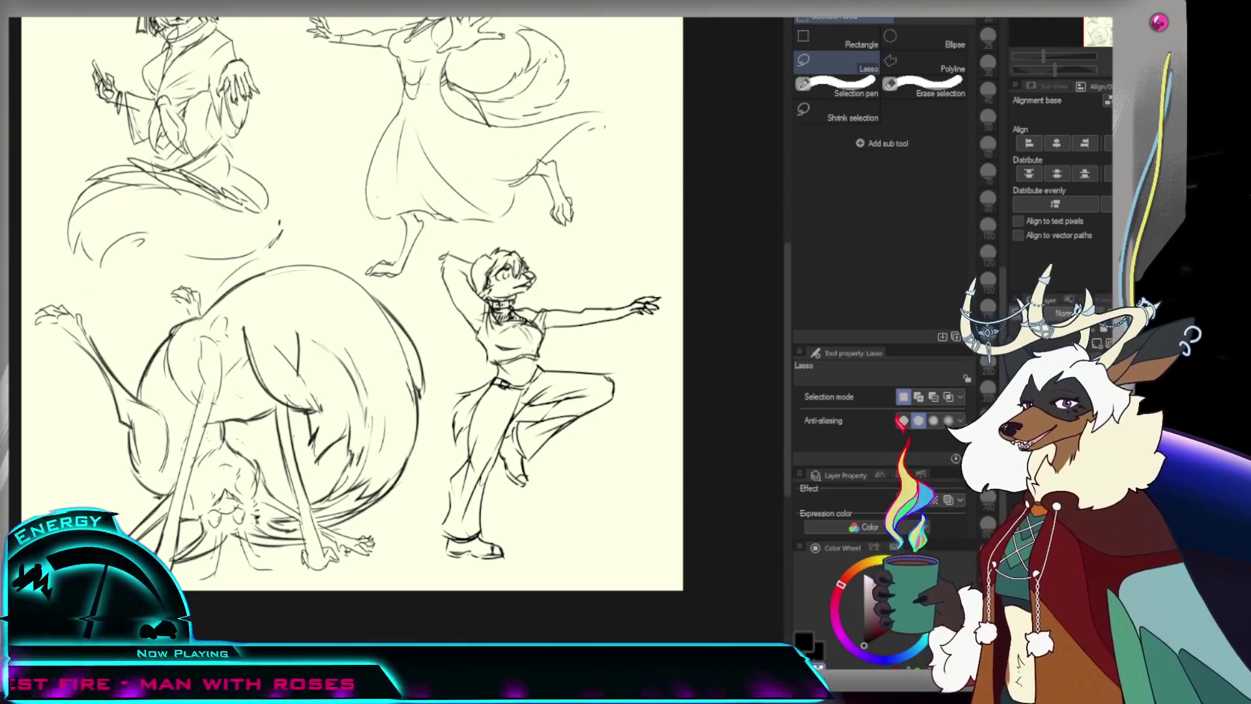
scroll(600, 469, up, 3)
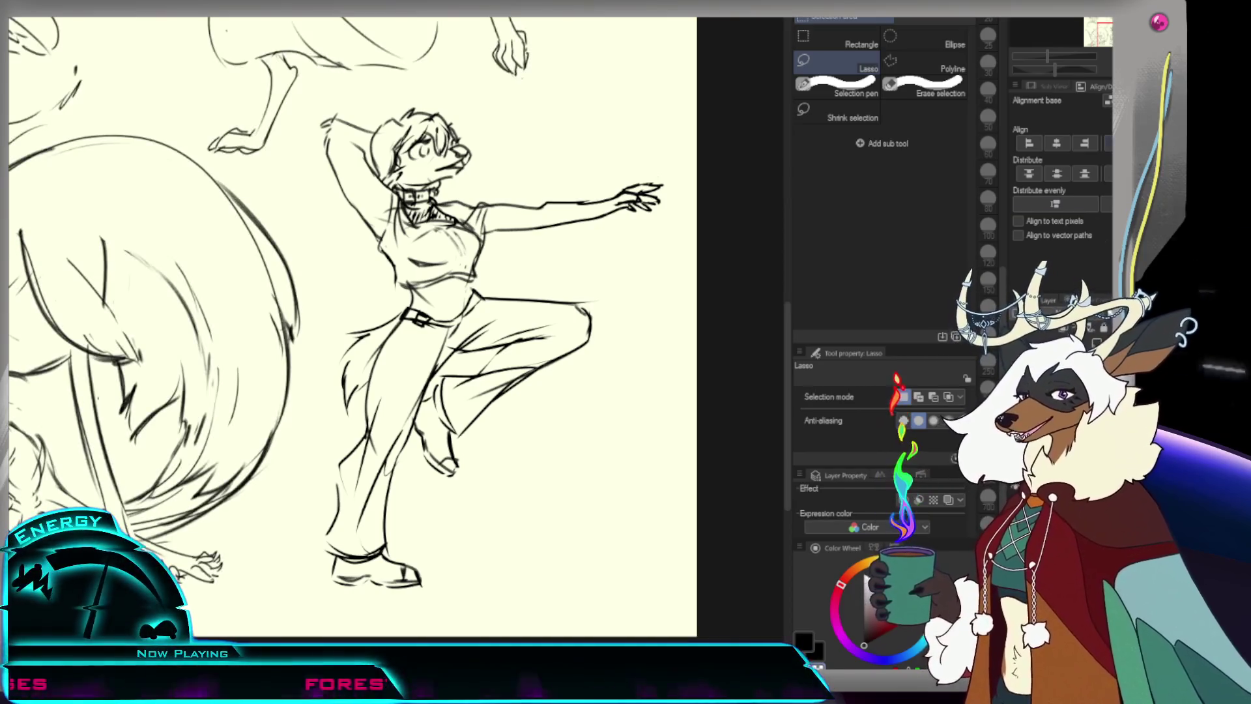
key(ctrl+minus)
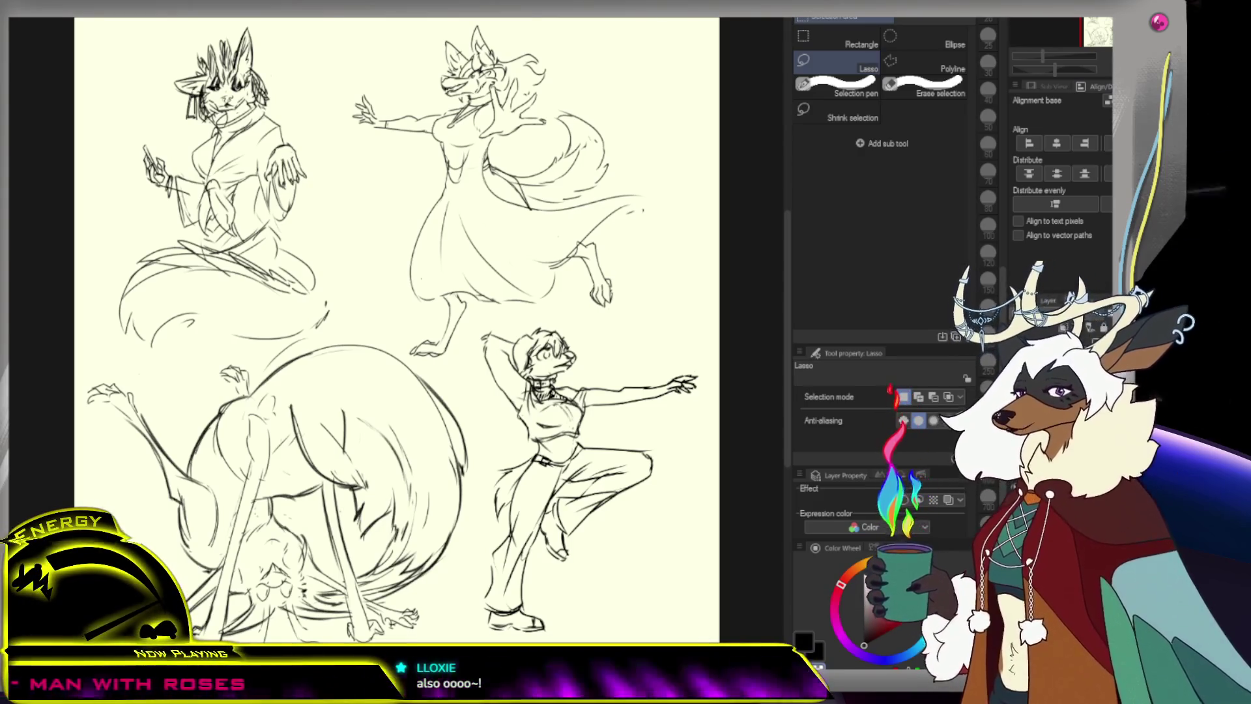
key(ctrl+Tab)
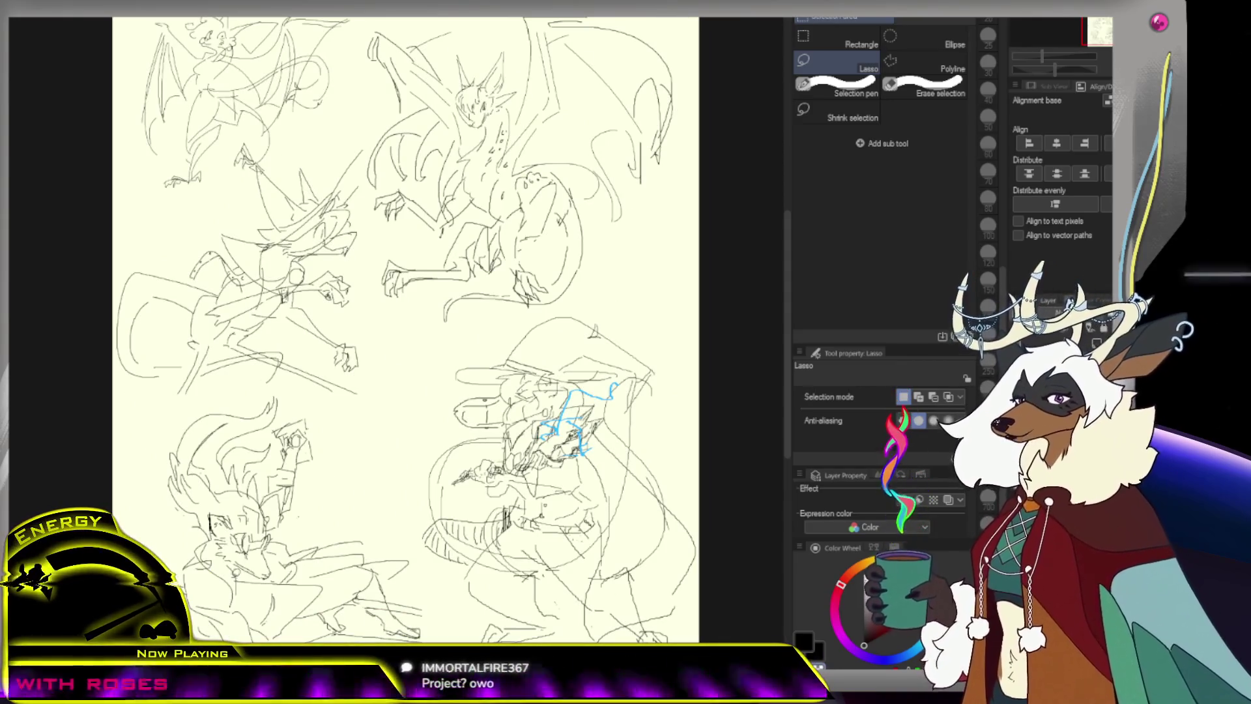
key(ctrl+Tab)
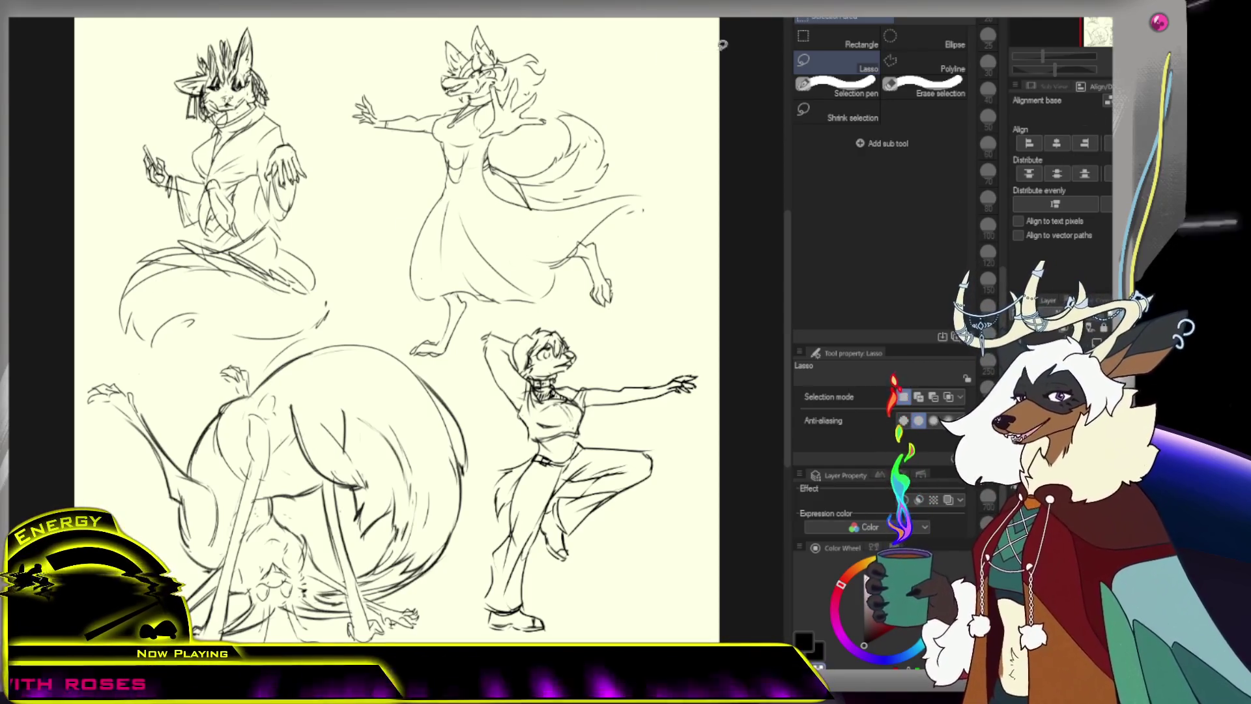
scroll(751, 352, down, 2)
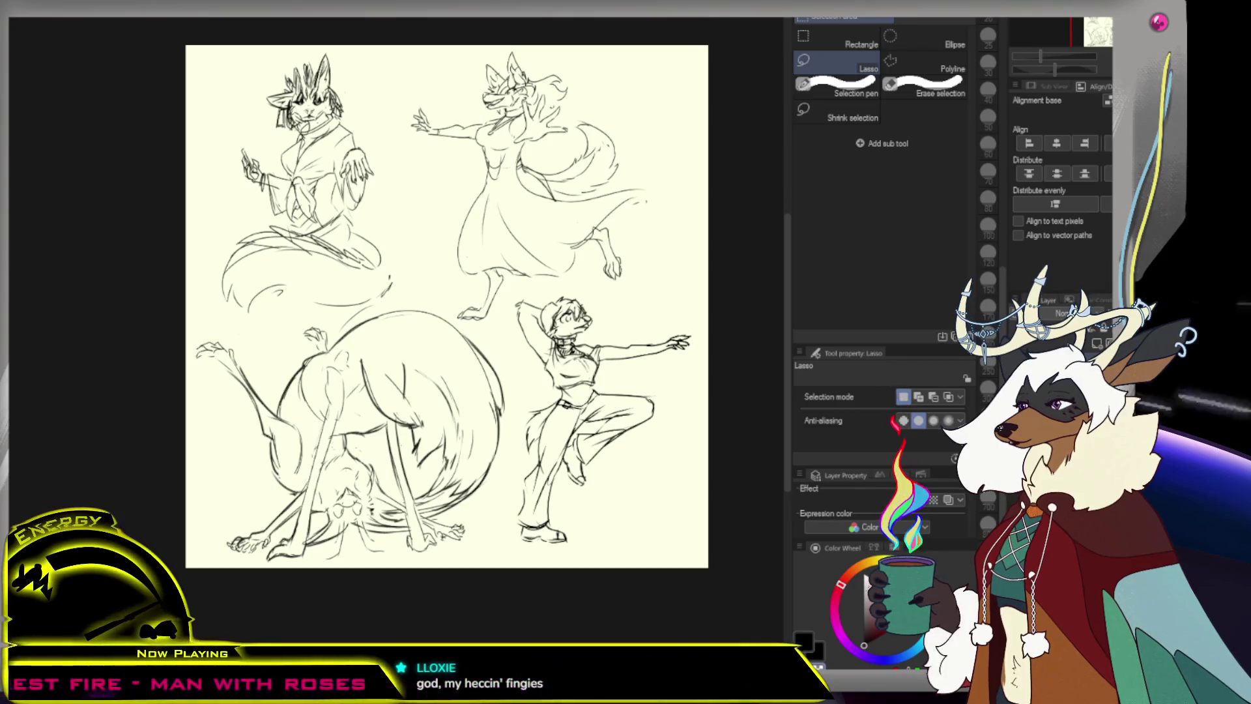
Scroll the view up over the four pencil pose sketches
scroll(662, 155, up, 1)
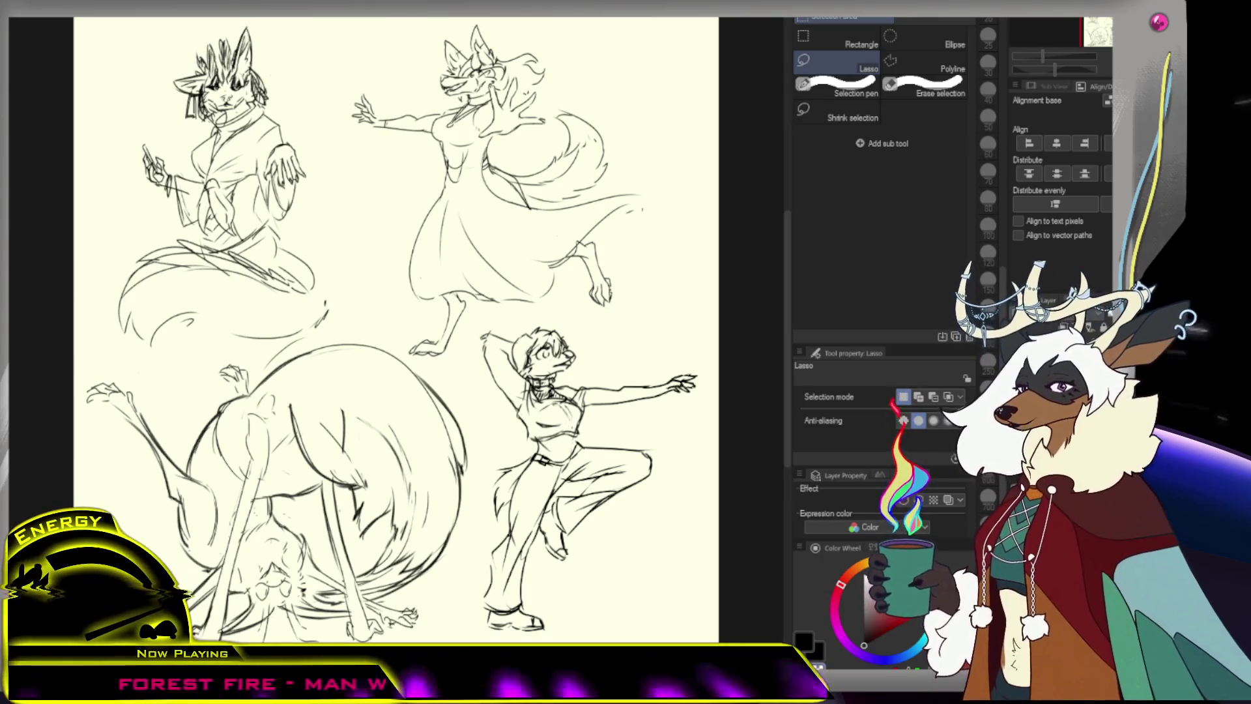
scroll(756, 181, down, 5)
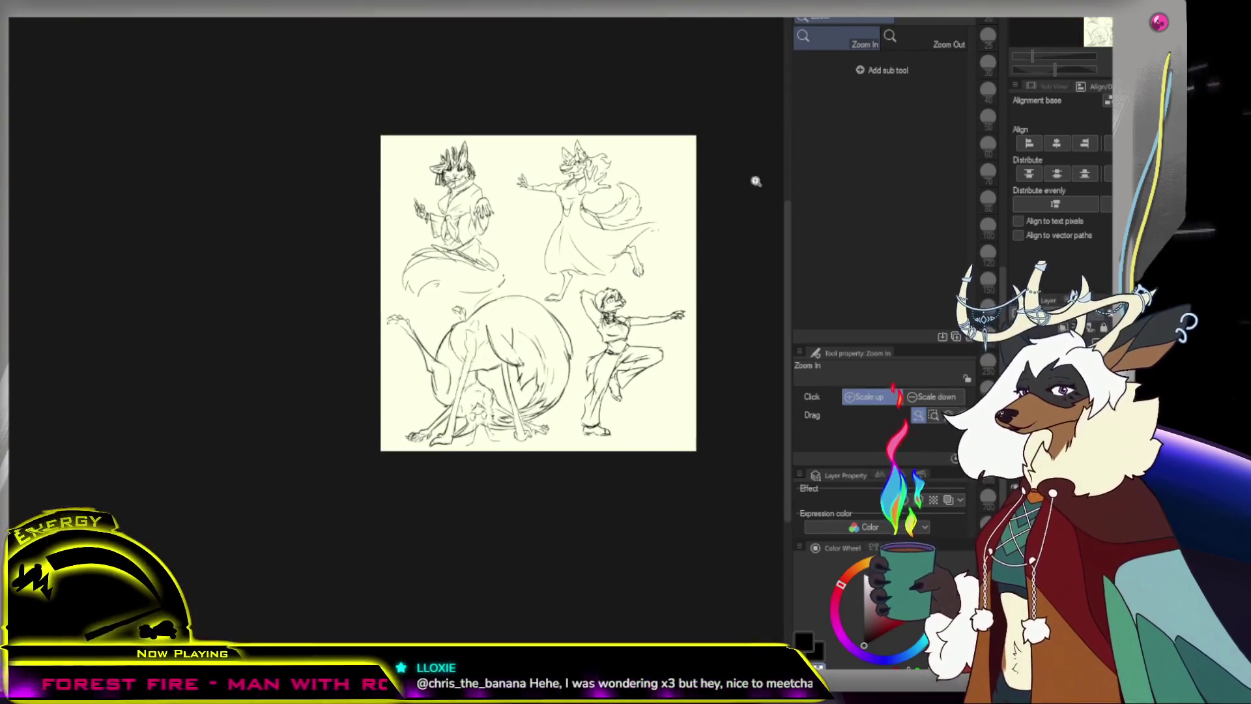
key(m)
scroll(673, 250, up, 5)
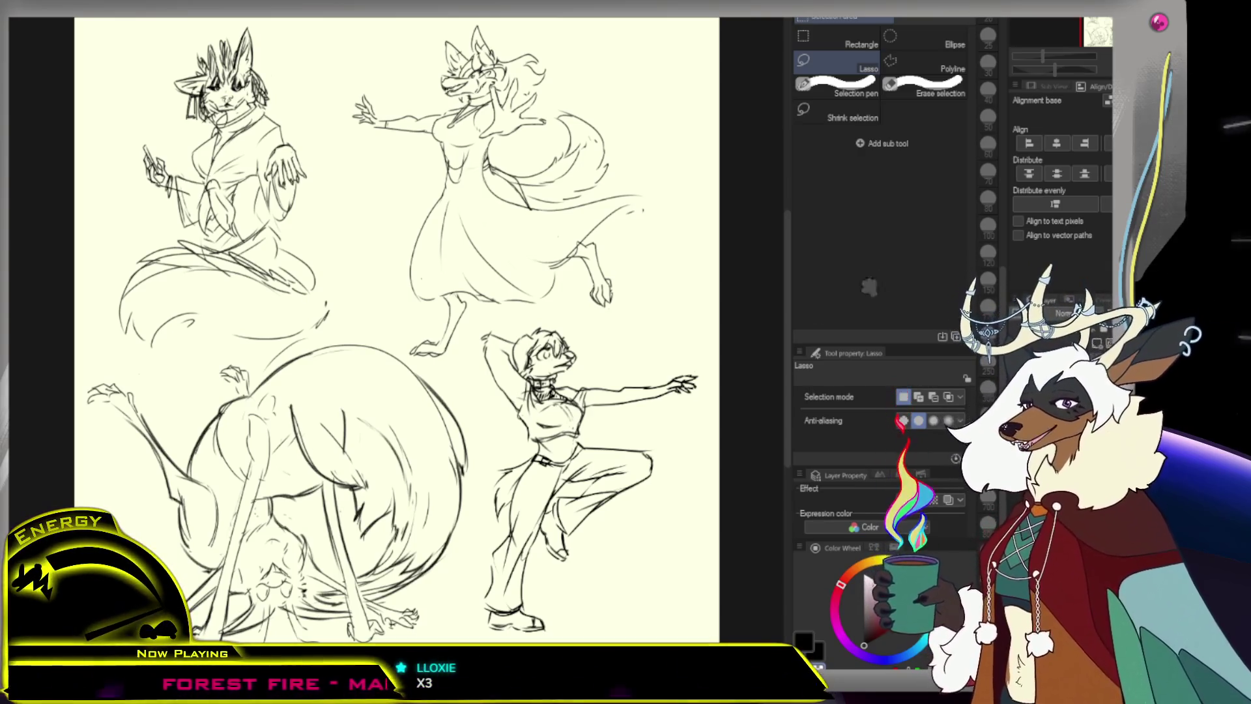
Delete the selected raised-arm figure and then the remaining figure sketches
key(Delete)
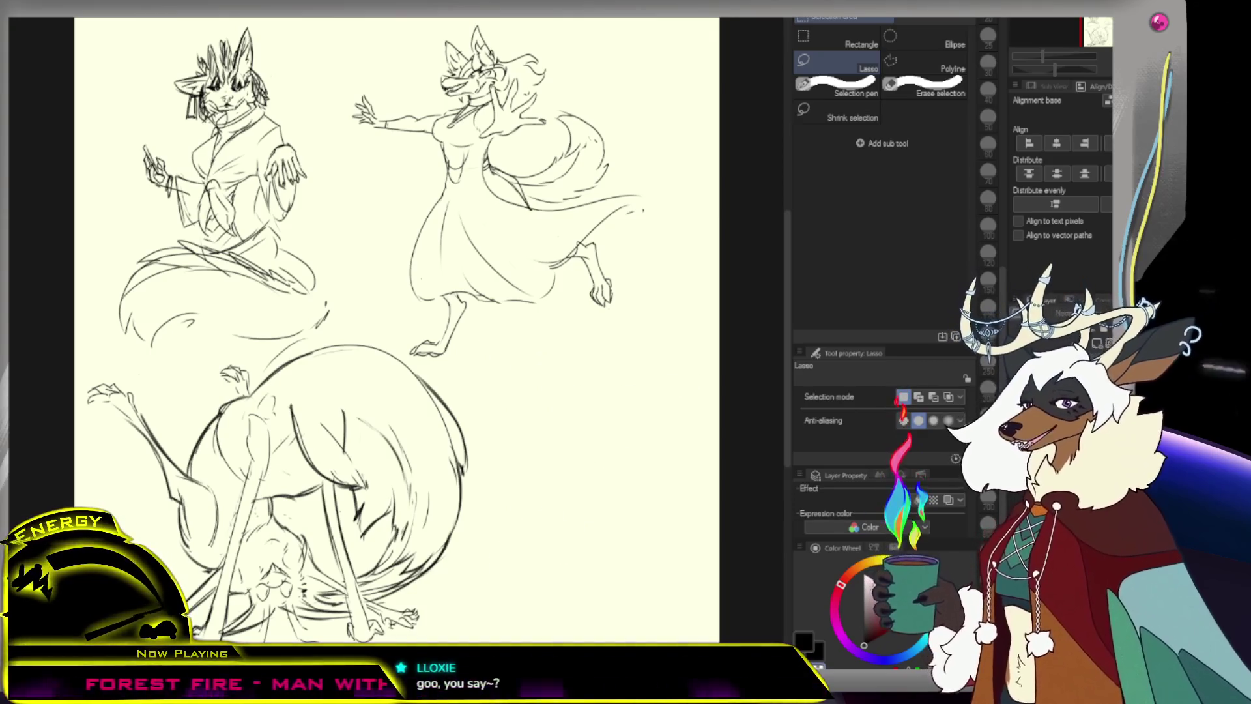
key(Delete)
key(Delete)
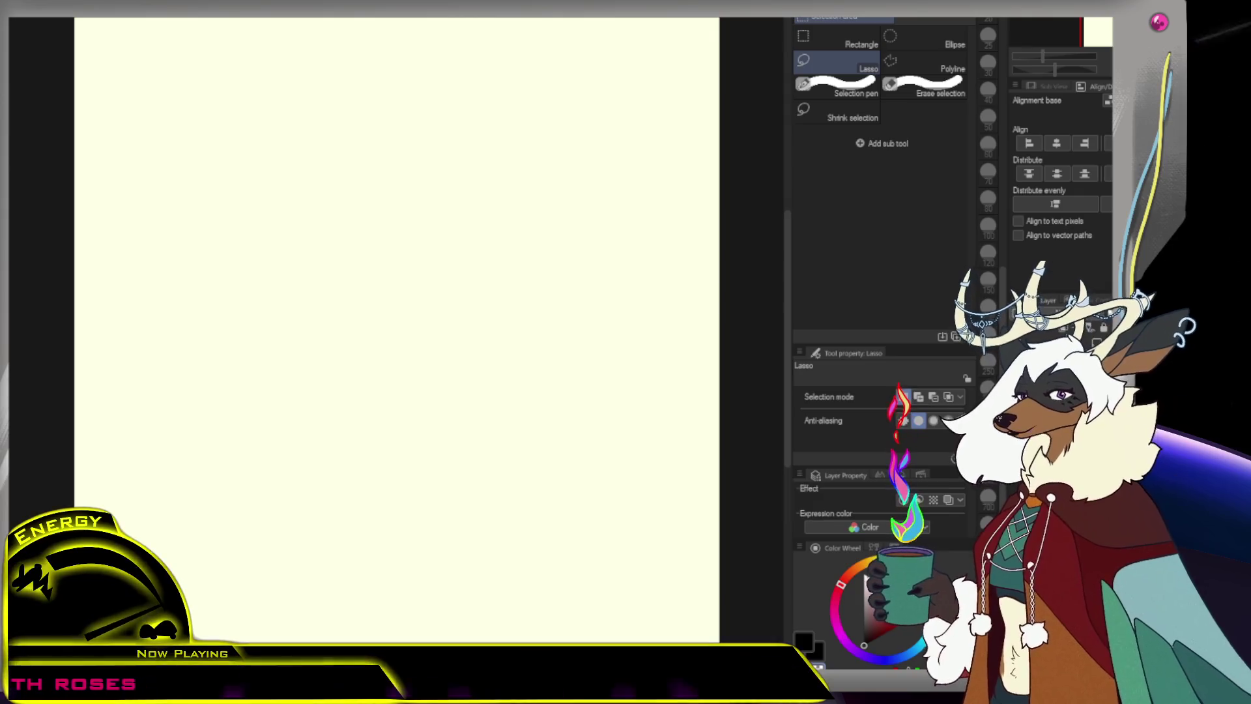
With the SU-Cream Pencil, sketch the face marks: snout strokes, small ovals and a dot
key(p)
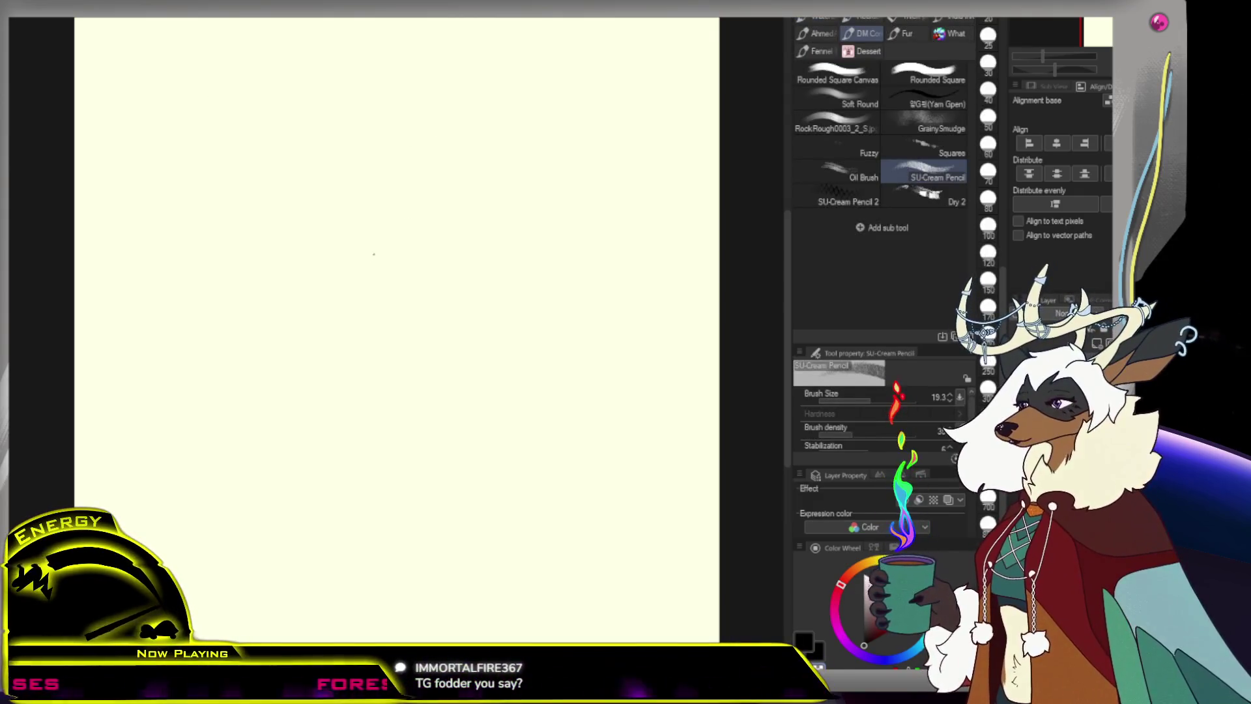
key(p)
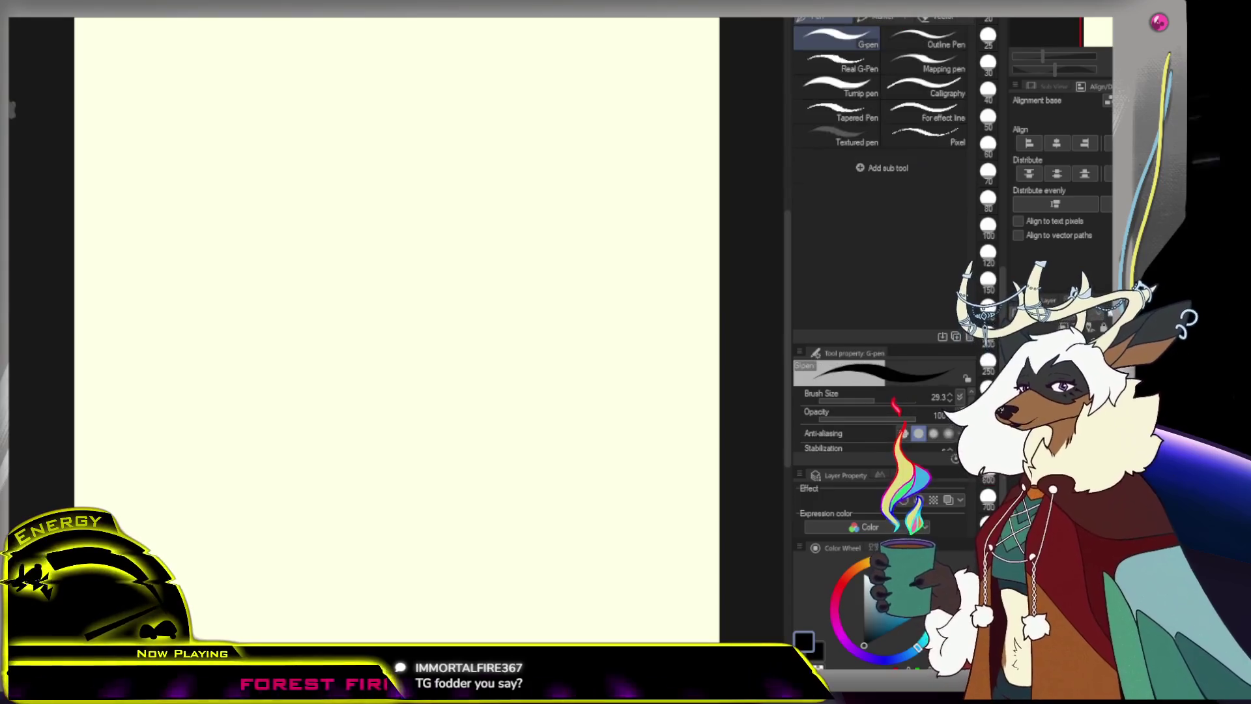
key(p)
drag(318, 297, 346, 295)
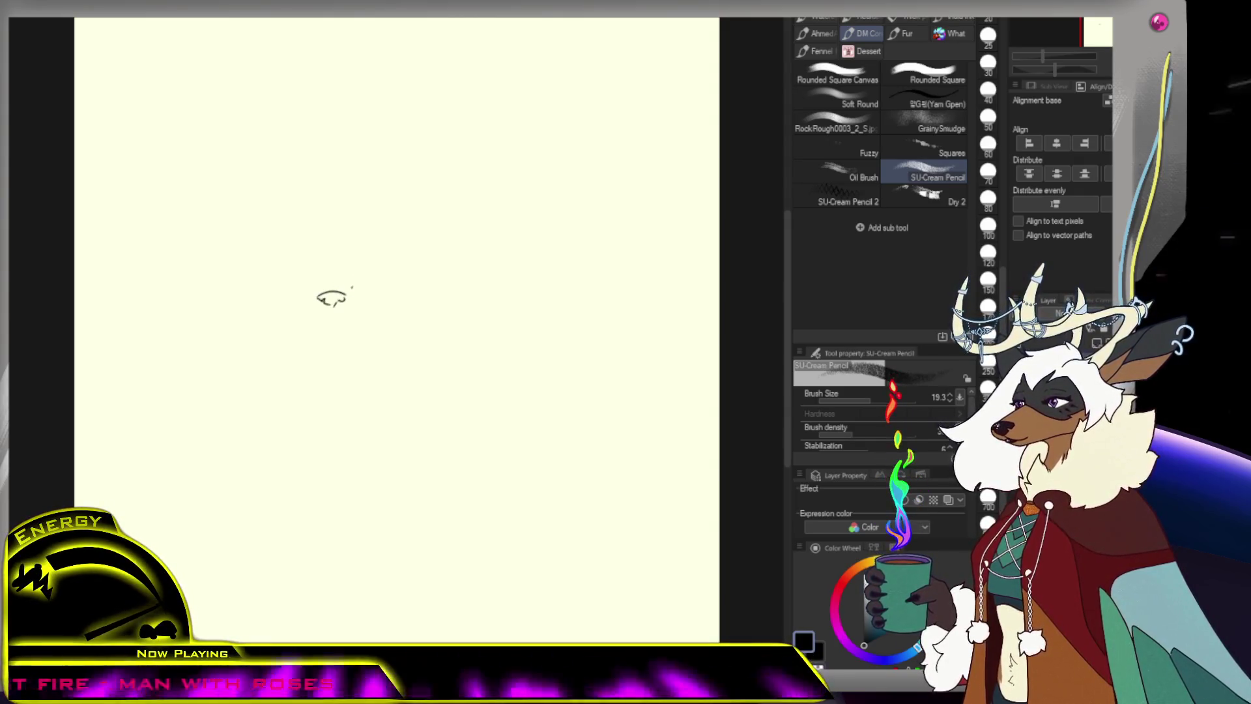
drag(359, 284, 397, 277)
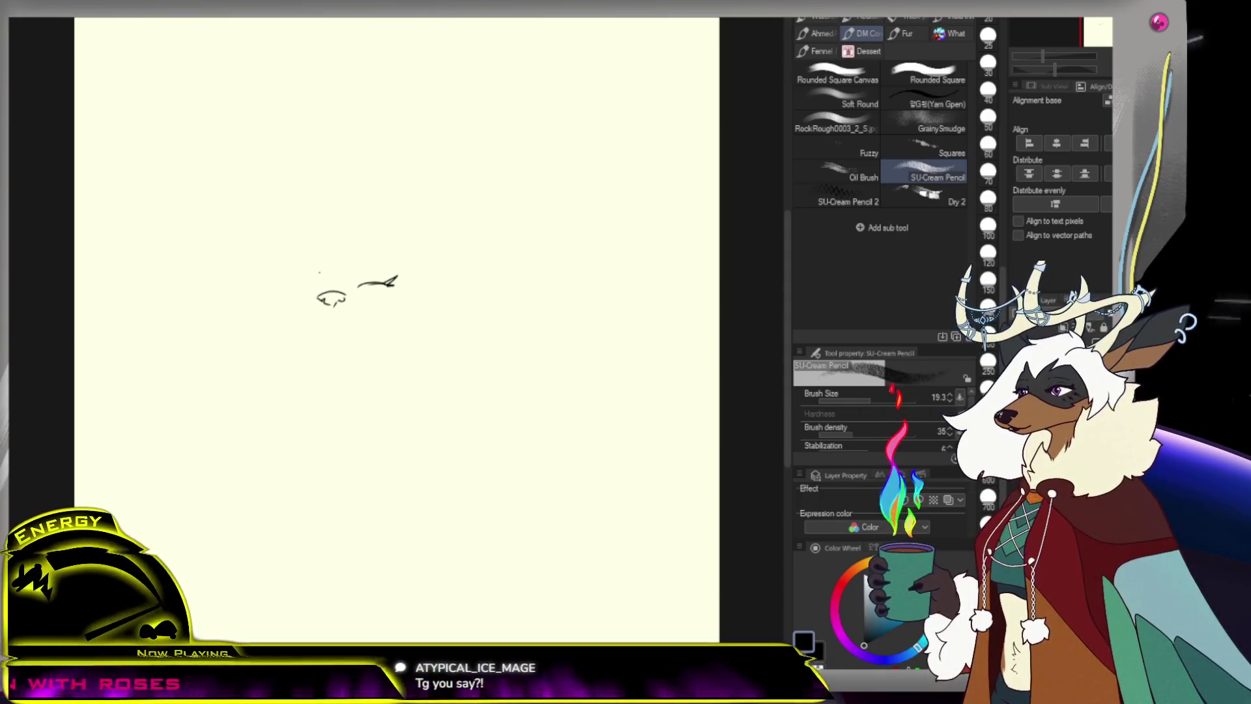
drag(309, 279, 326, 285)
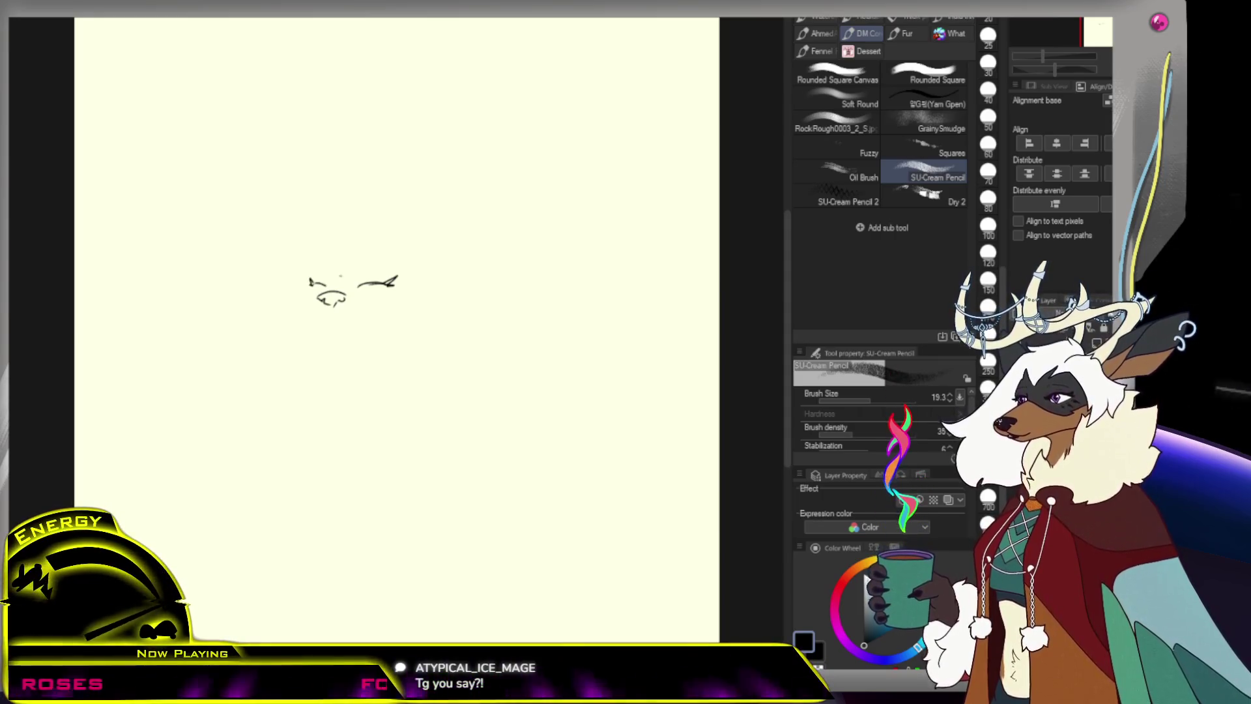
mouse_move(436, 255)
mouse_down()
mouse_move(413, 282)
mouse_move(360, 268)
mouse_move(399, 279)
mouse_move(387, 300)
mouse_up()
click(413, 291)
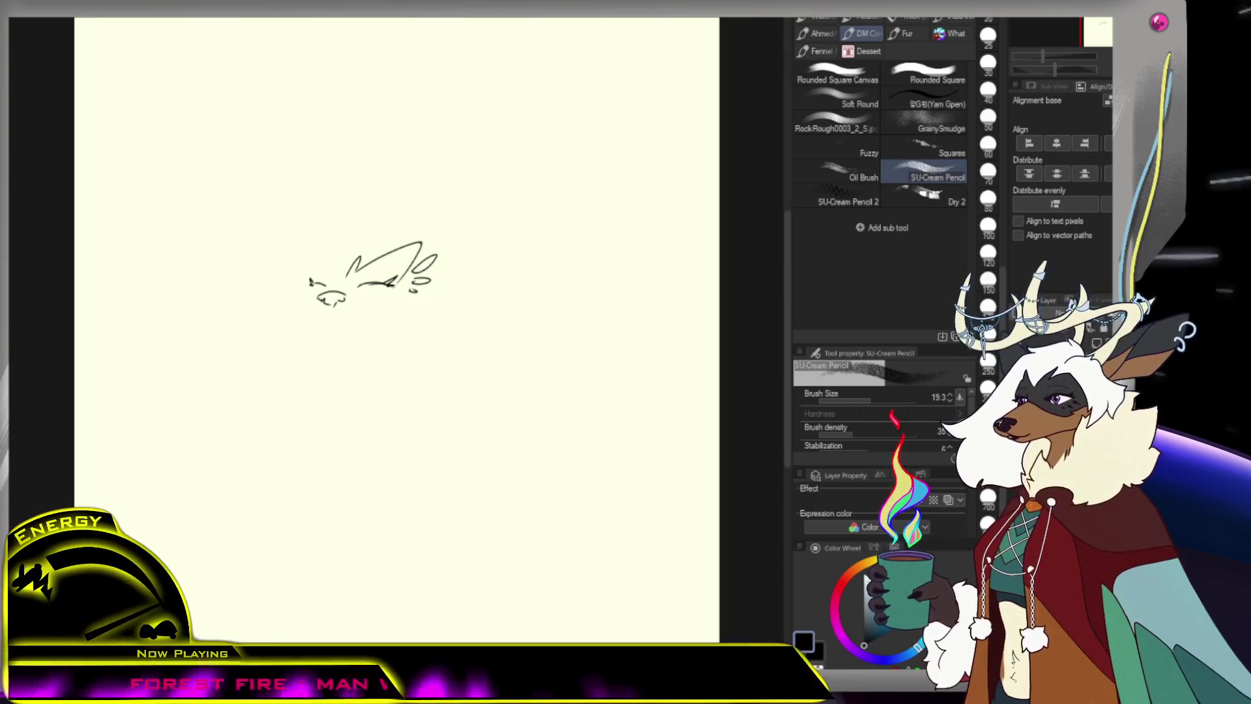
drag(325, 275, 369, 305)
drag(313, 272, 322, 267)
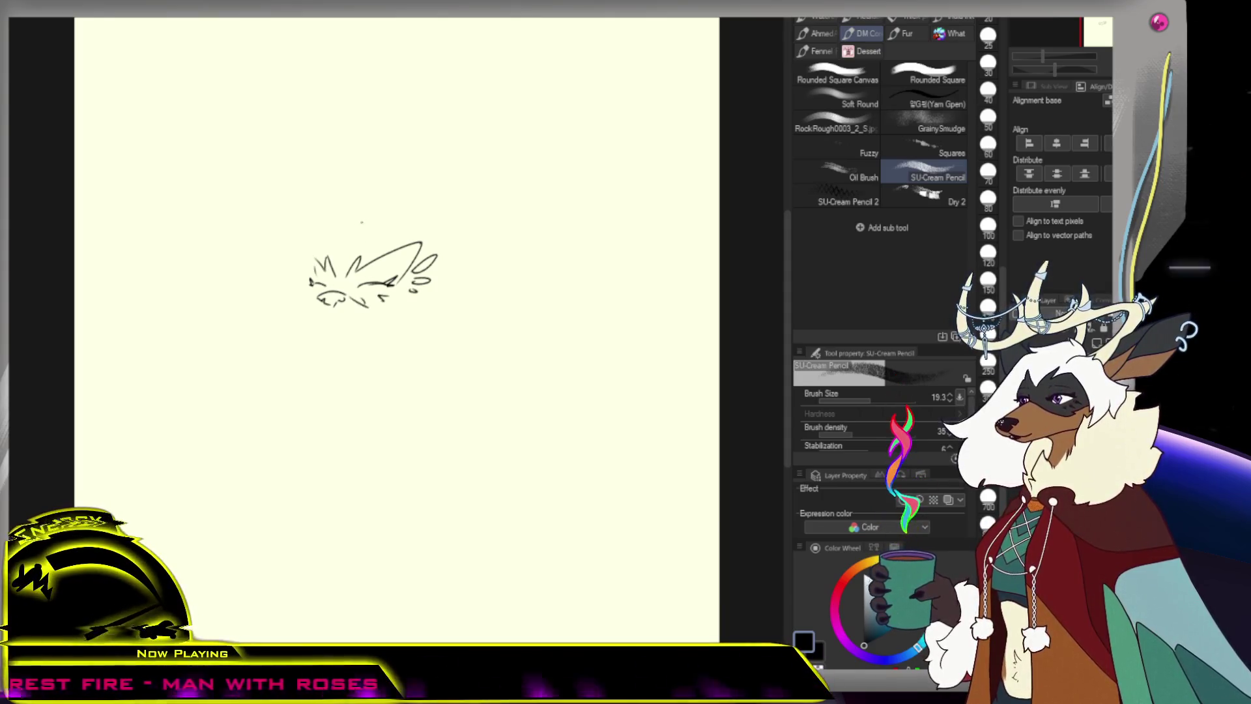
key(ctrl+z)
Draw the head outline, a long pointed right ear and a small tongue under the snout
mouse_move(302, 162)
mouse_down()
mouse_move(361, 245)
mouse_move(297, 250)
mouse_move(274, 283)
mouse_move(290, 295)
mouse_up()
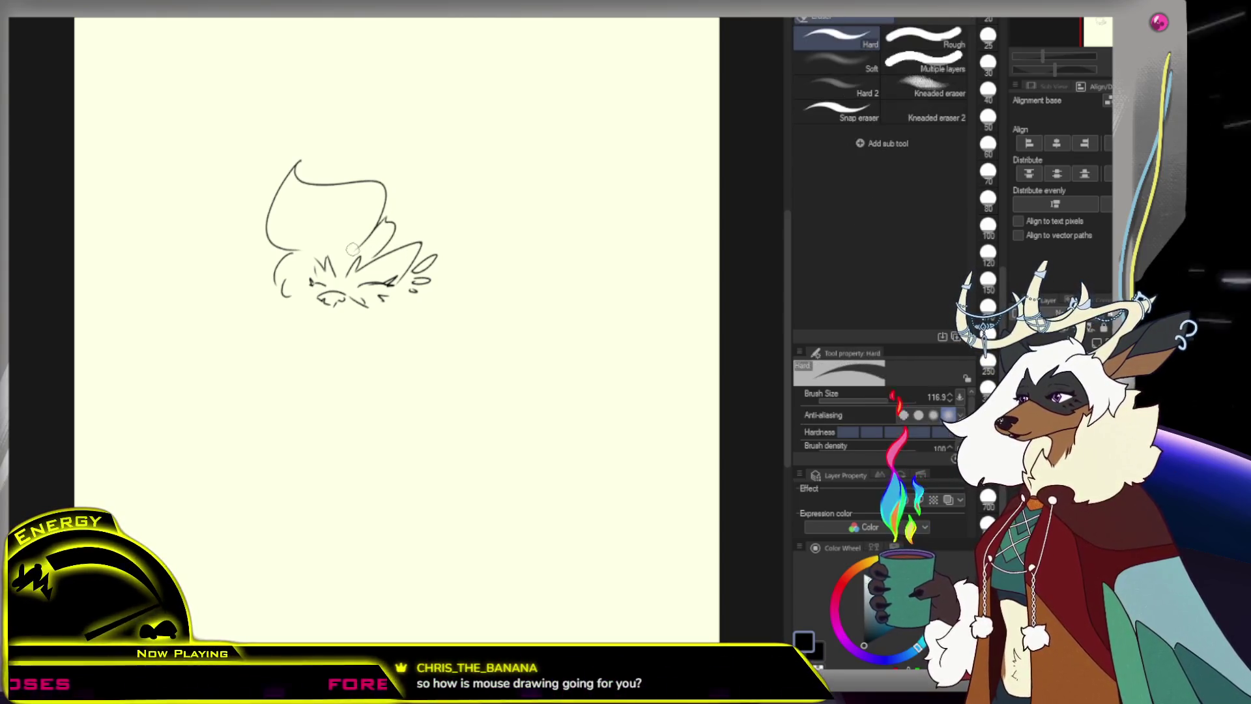
mouse_move(388, 238)
mouse_down()
mouse_move(491, 185)
mouse_move(433, 264)
mouse_up()
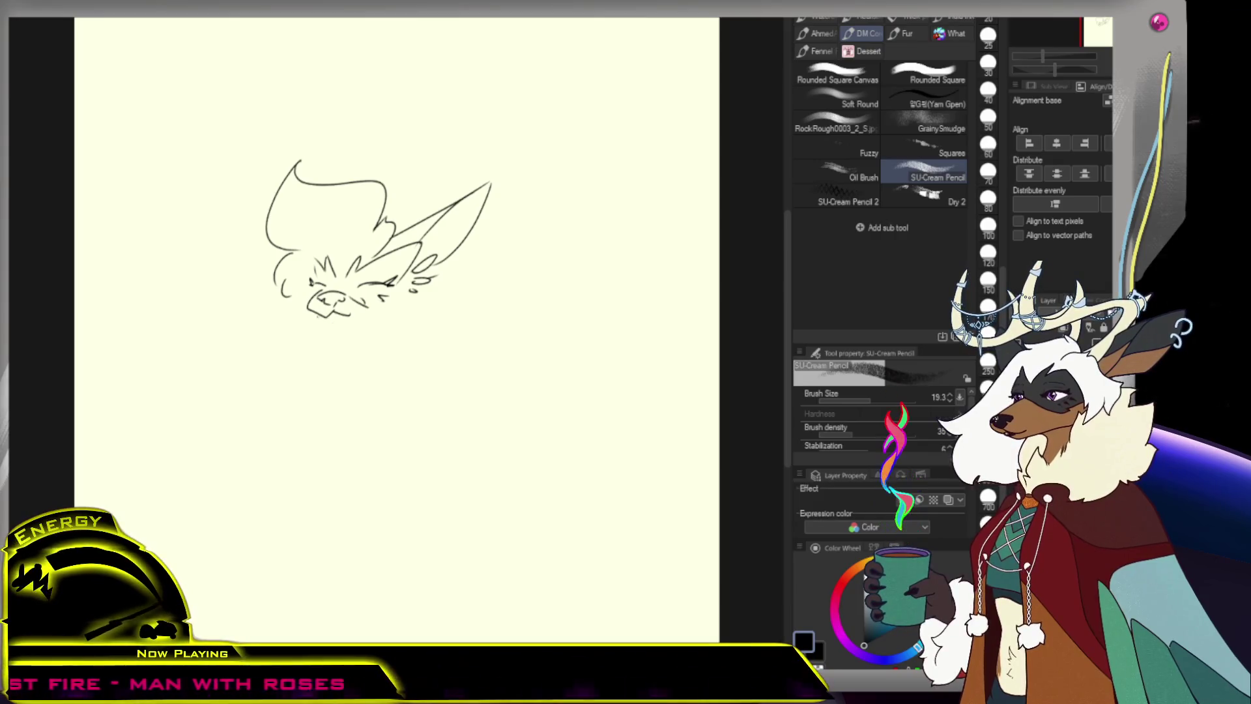
drag(321, 323, 355, 315)
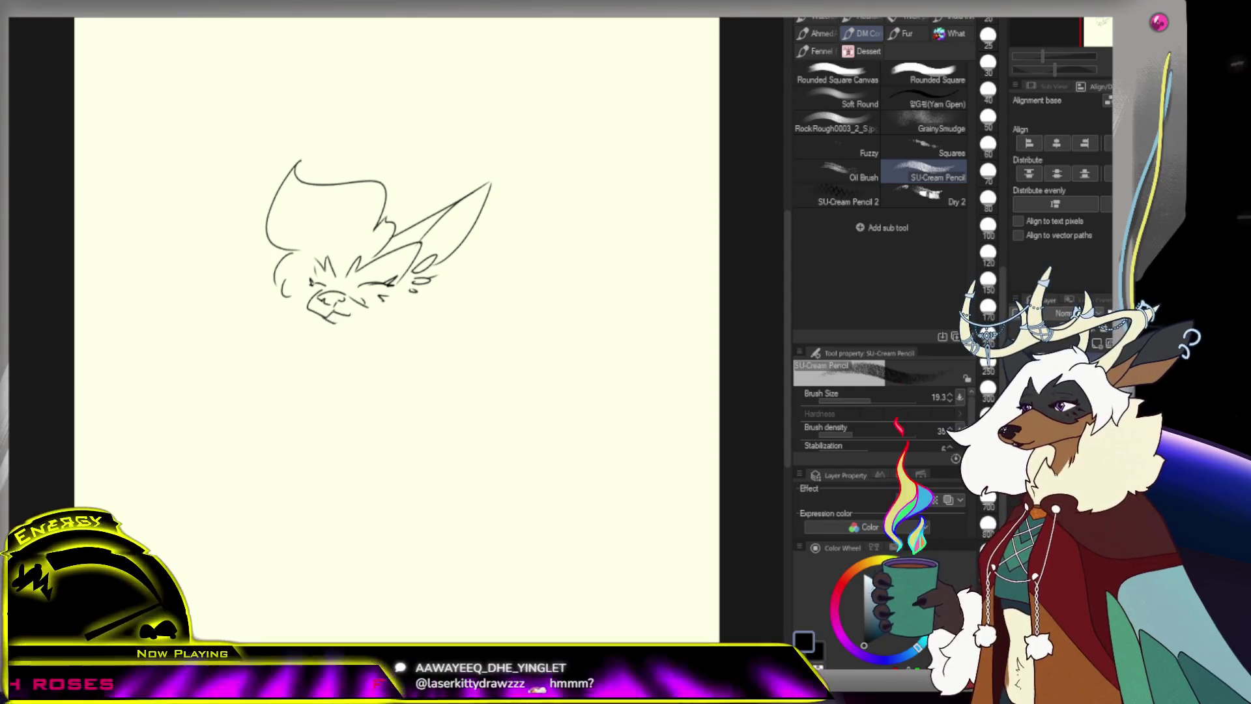
key(ctrl+z)
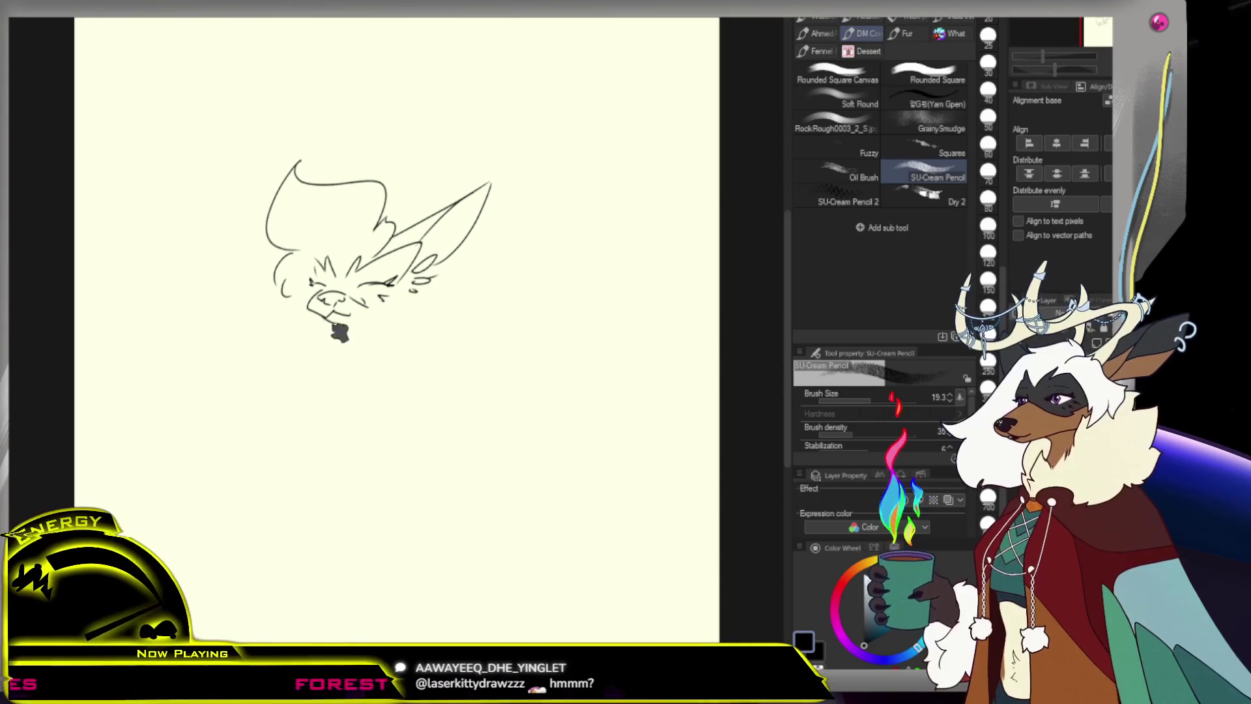
key(ctrl+z)
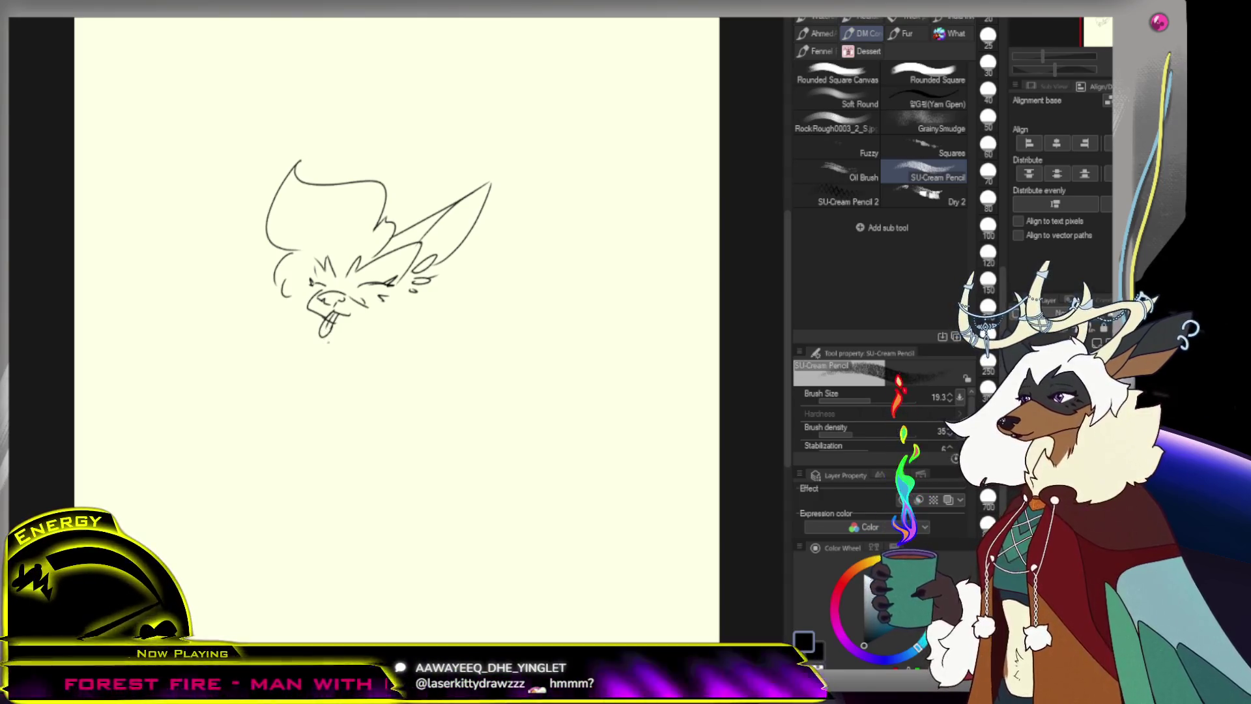
key(ctrl+z)
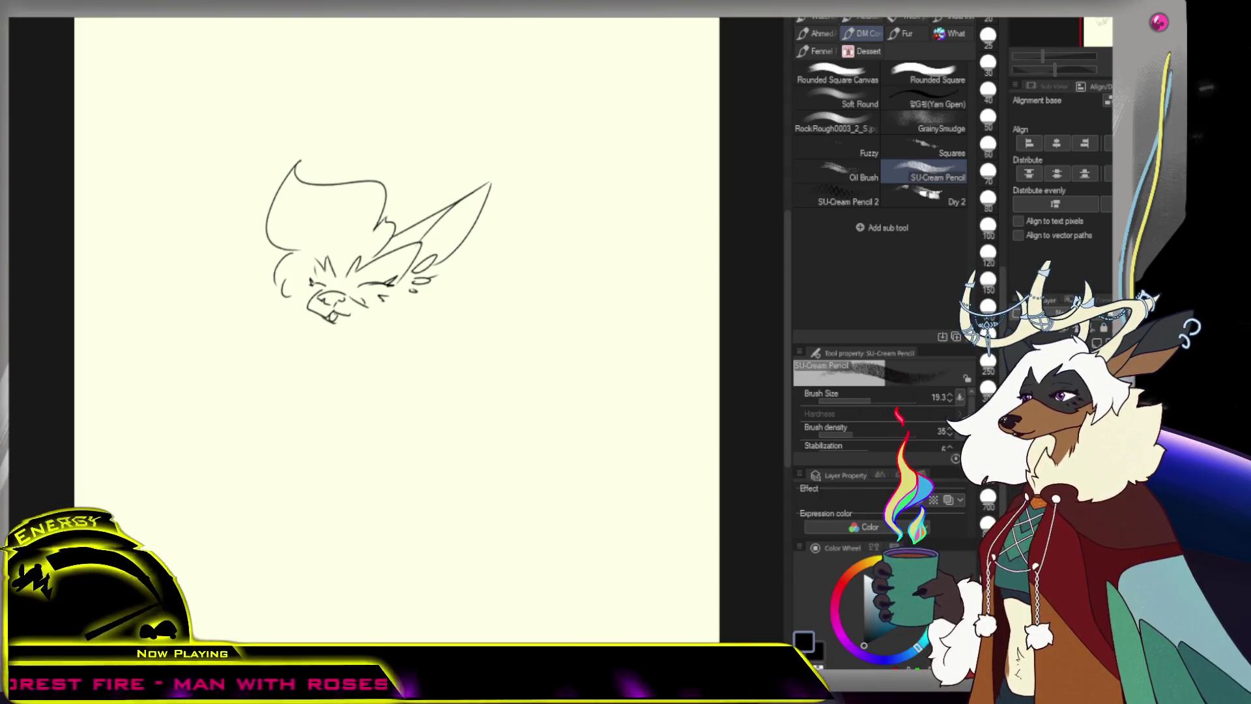
drag(327, 316, 357, 320)
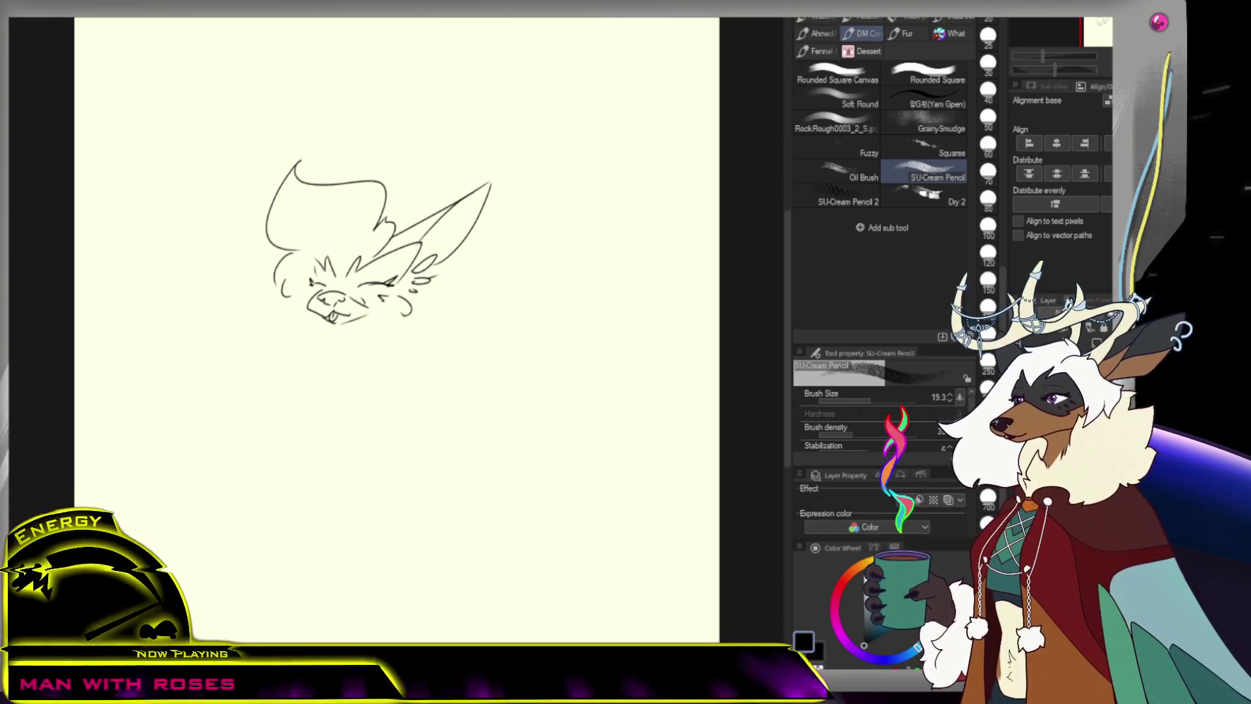
key(ctrl+z)
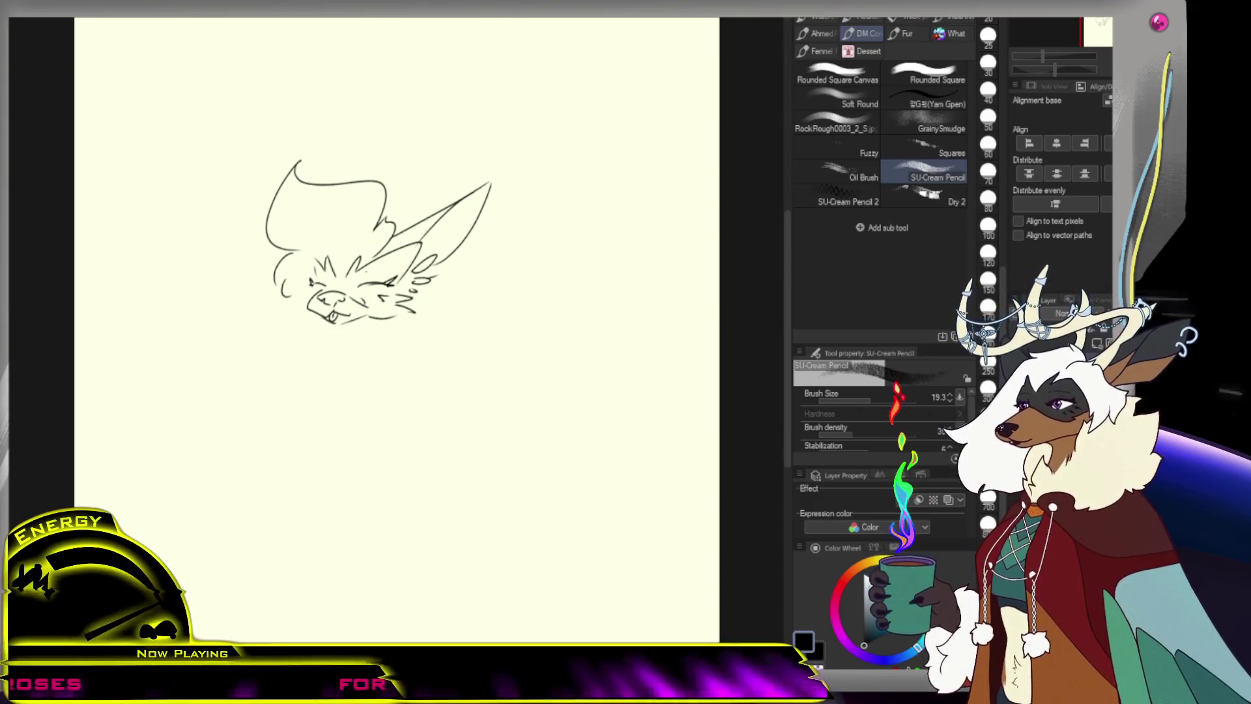
Lasso the cheek area, deselect it, then draw a curved pencil line below the snout
key(m)
mouse_move(389, 267)
mouse_down()
mouse_move(350, 284)
mouse_move(392, 281)
mouse_up()
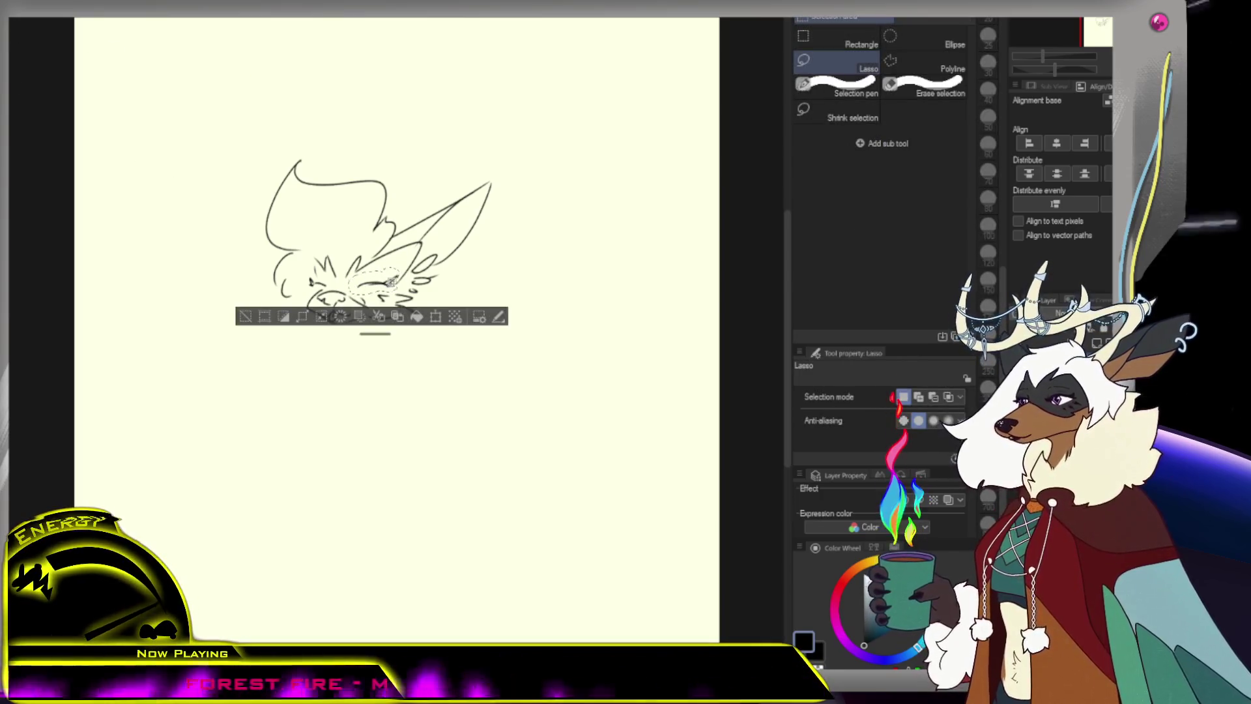
key(ctrl+d)
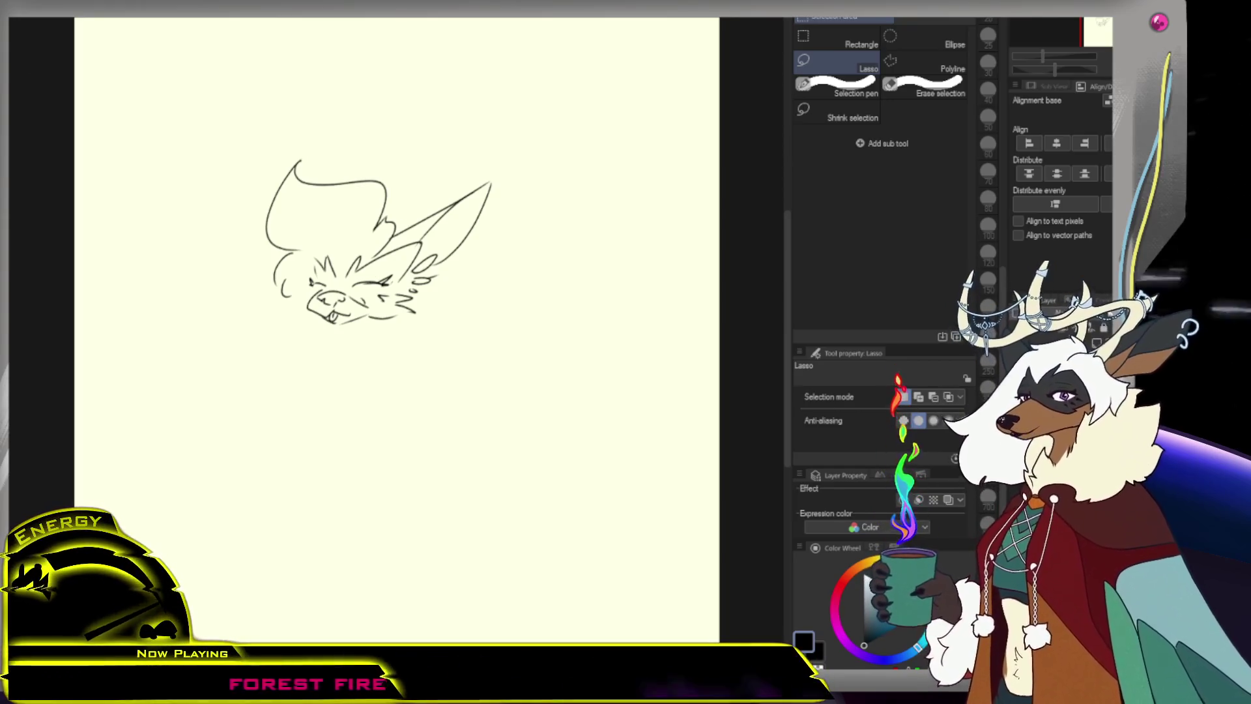
key(b)
drag(355, 320, 346, 365)
Redraw the neck and chin curves below the snout, undoing trial strokes
key(ctrl+z)
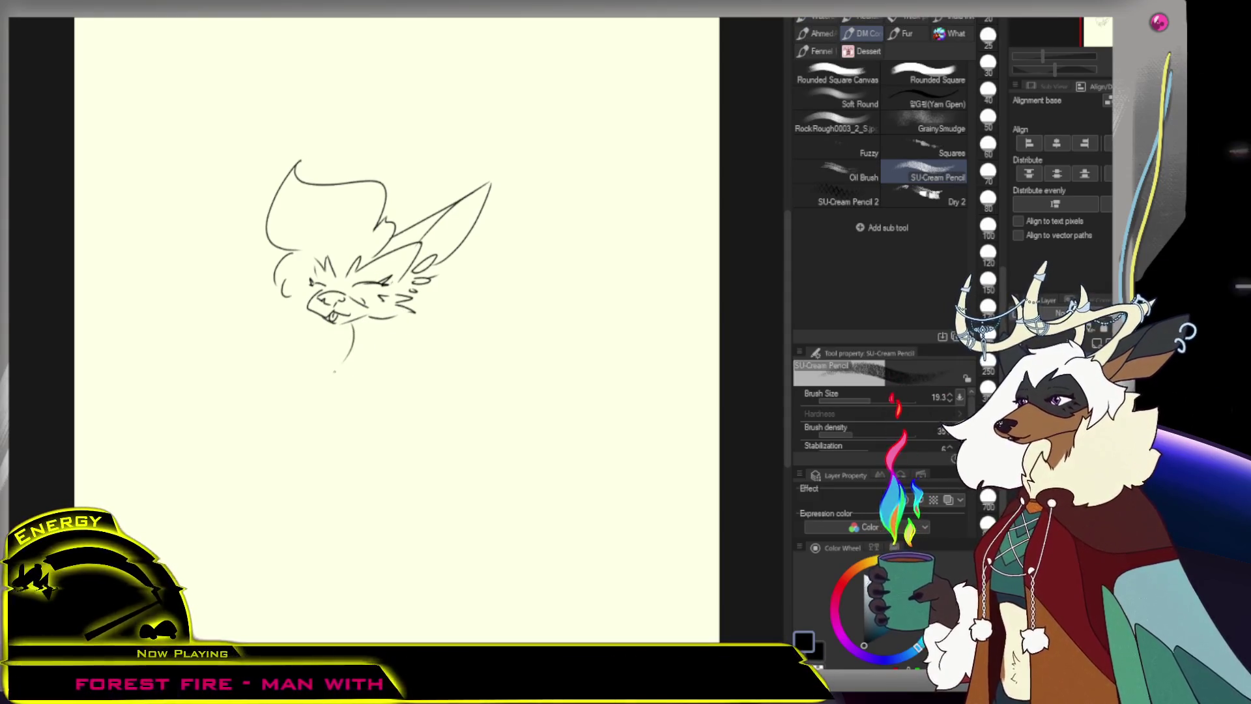
drag(406, 326, 345, 368)
drag(488, 326, 345, 410)
key(ctrl+z)
drag(475, 293, 349, 417)
key(ctrl+z)
mouse_move(355, 336)
mouse_down()
mouse_move(315, 368)
mouse_move(404, 314)
mouse_move(322, 360)
mouse_up()
key(ctrl+z)
key(ctrl+z)
key(ctrl+z)
drag(329, 363, 351, 390)
mouse_move(430, 324)
mouse_down()
mouse_move(421, 370)
mouse_move(448, 322)
mouse_move(468, 341)
mouse_move(471, 377)
mouse_up()
key(ctrl+z)
key(ctrl+z)
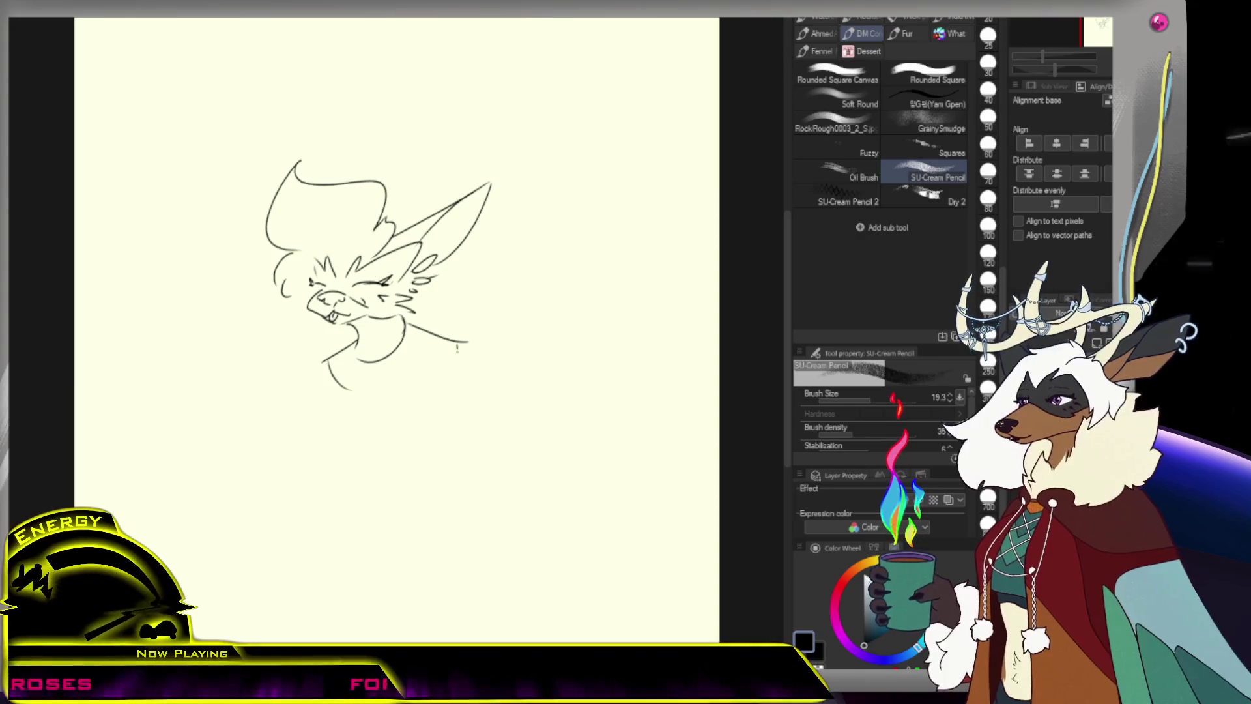
key(ctrl+z)
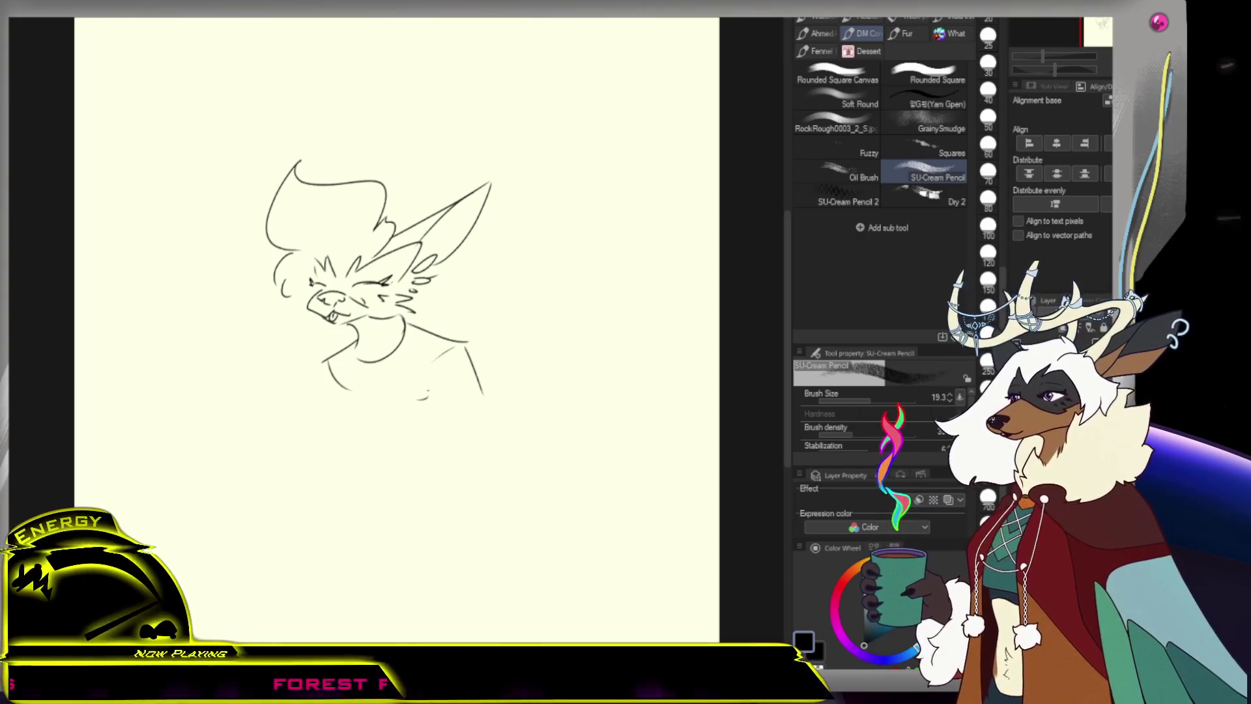
Sketch the torso: shoulder line, chest curve, and left and right sides
drag(328, 369, 382, 406)
drag(474, 376, 411, 440)
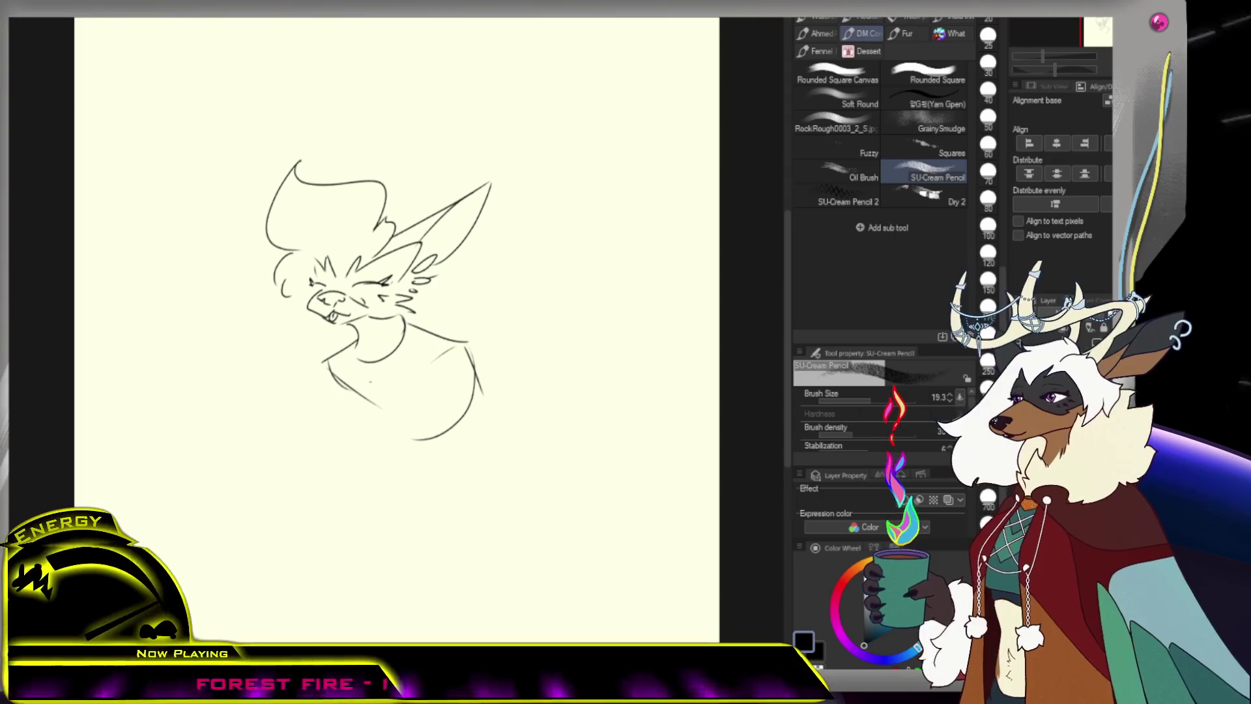
drag(323, 365, 297, 451)
key(ctrl+z)
key(ctrl+z)
drag(320, 370, 306, 448)
drag(350, 396, 327, 474)
drag(426, 370, 426, 485)
mouse_move(479, 365)
mouse_down()
mouse_move(486, 482)
mouse_move(485, 471)
mouse_move(461, 487)
mouse_up()
key(ctrl+z)
key(ctrl+z)
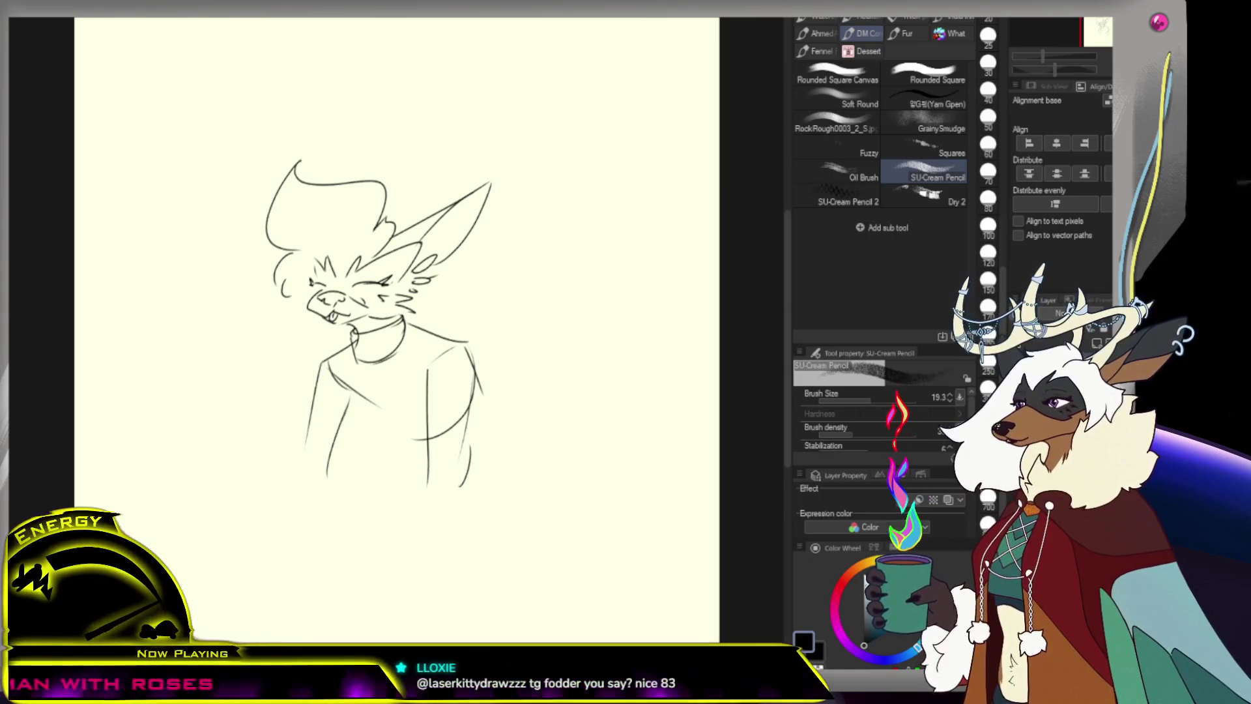
drag(341, 382, 372, 447)
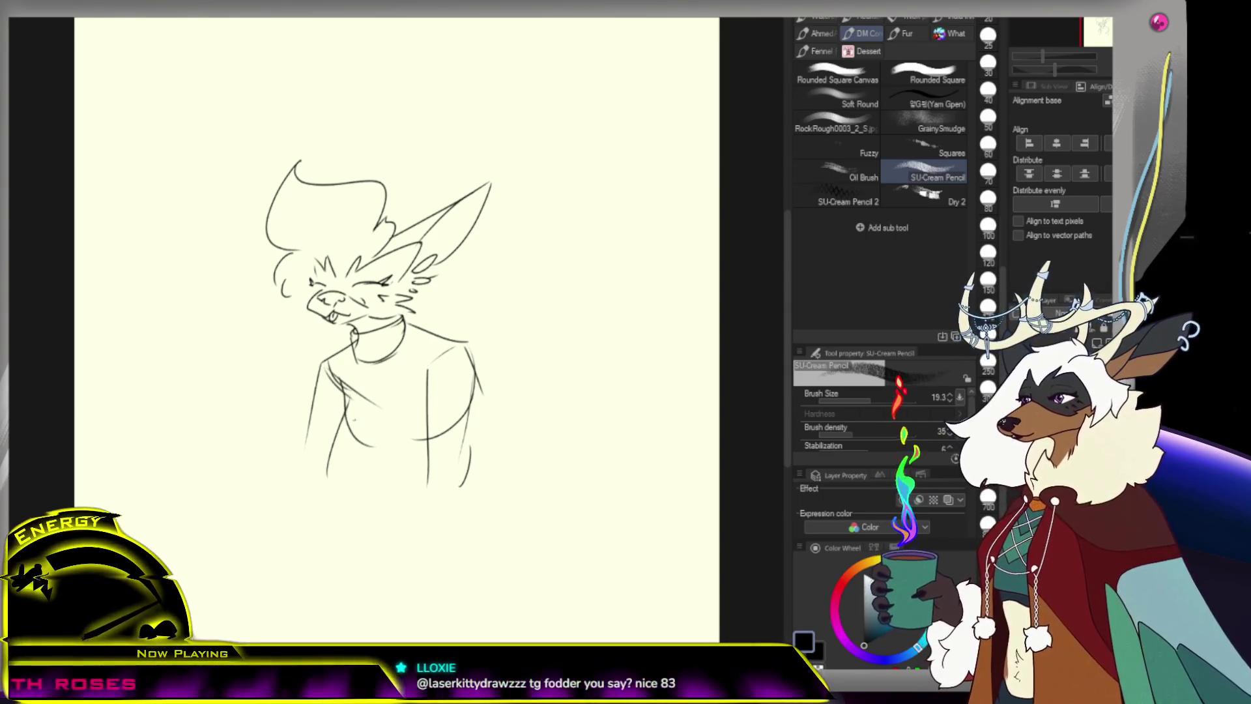
mouse_move(366, 447)
mouse_down()
mouse_move(425, 436)
mouse_move(425, 461)
mouse_up()
key(ctrl+z)
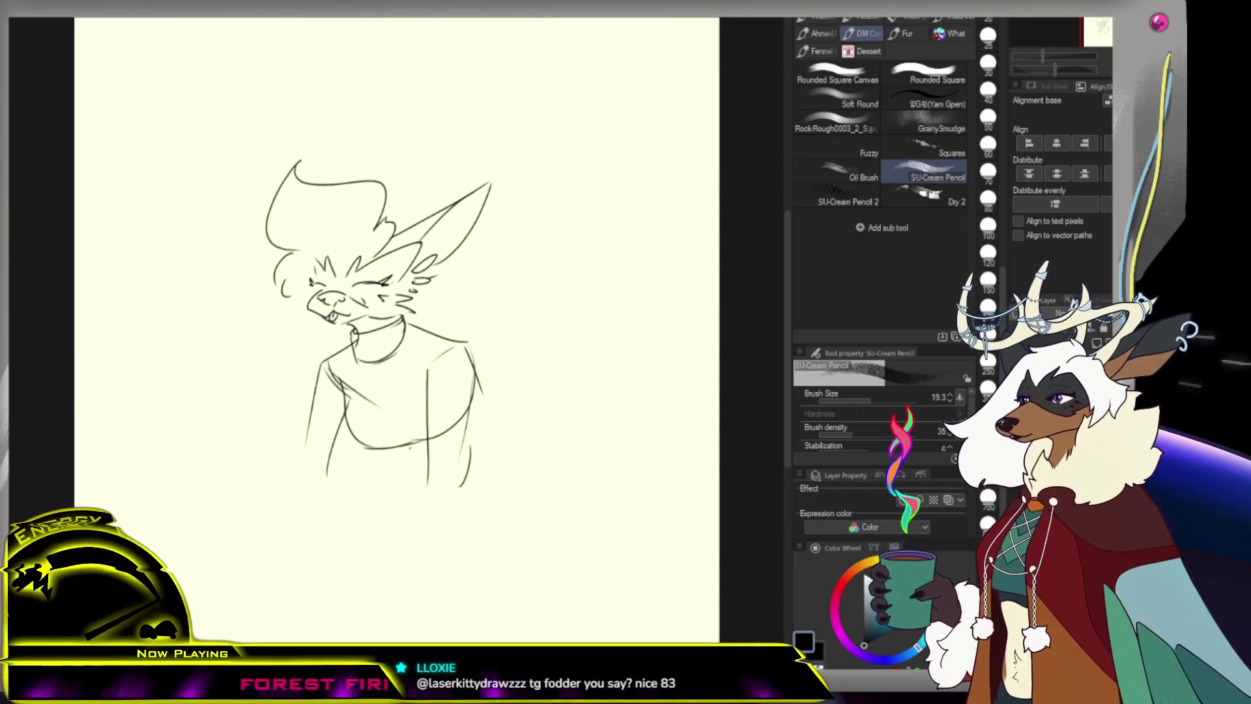
drag(475, 390, 432, 467)
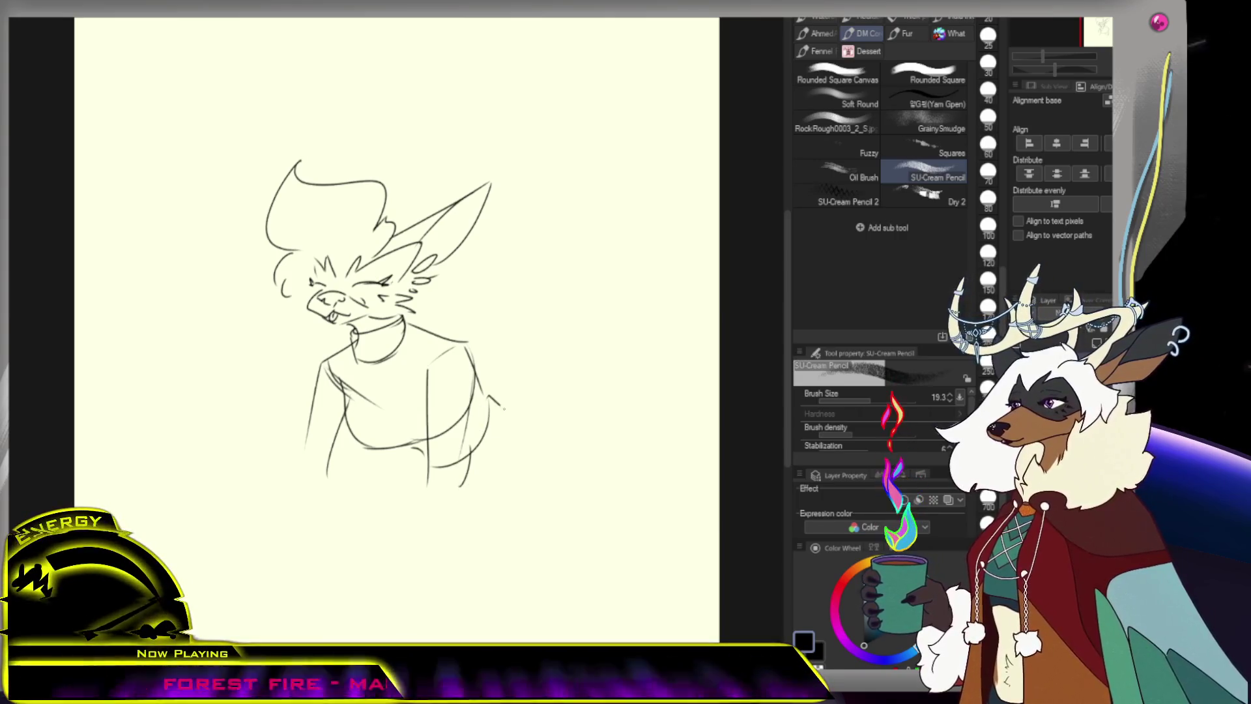
drag(486, 404, 546, 488)
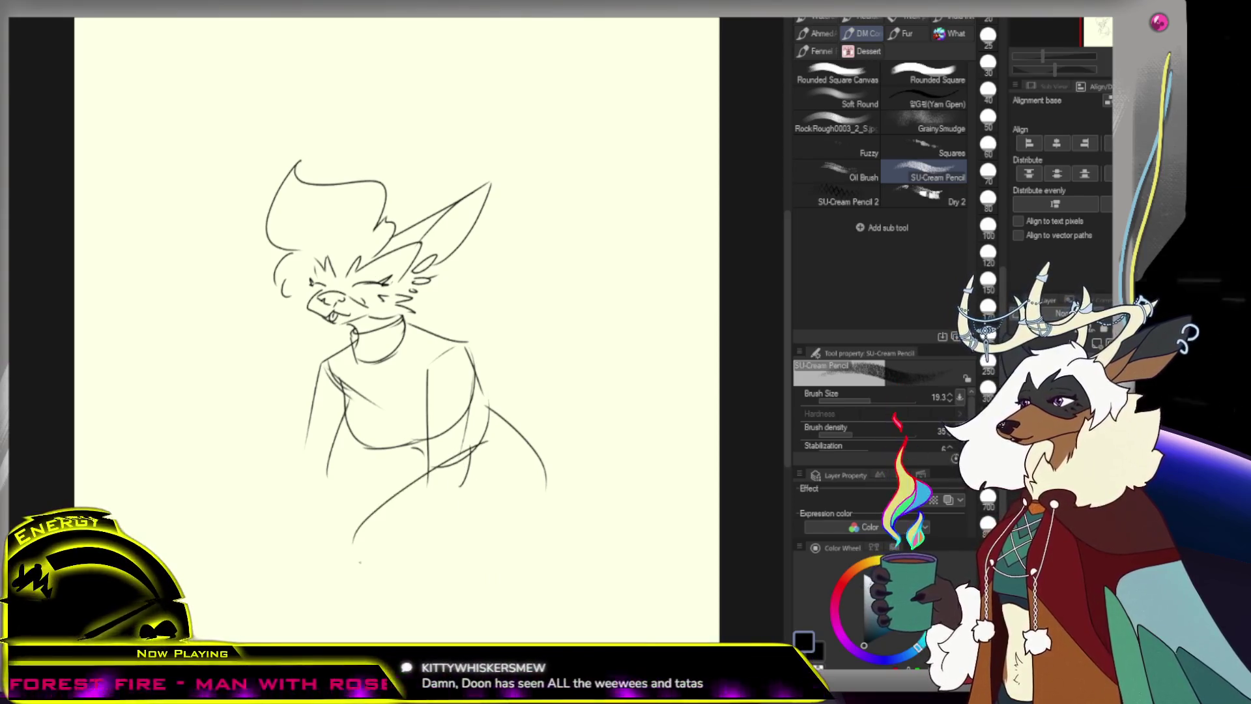
Draw the front leg and foot running down from the hip
mouse_move(443, 564)
mouse_down()
mouse_move(456, 596)
mouse_move(546, 490)
mouse_up()
key(ctrl+z)
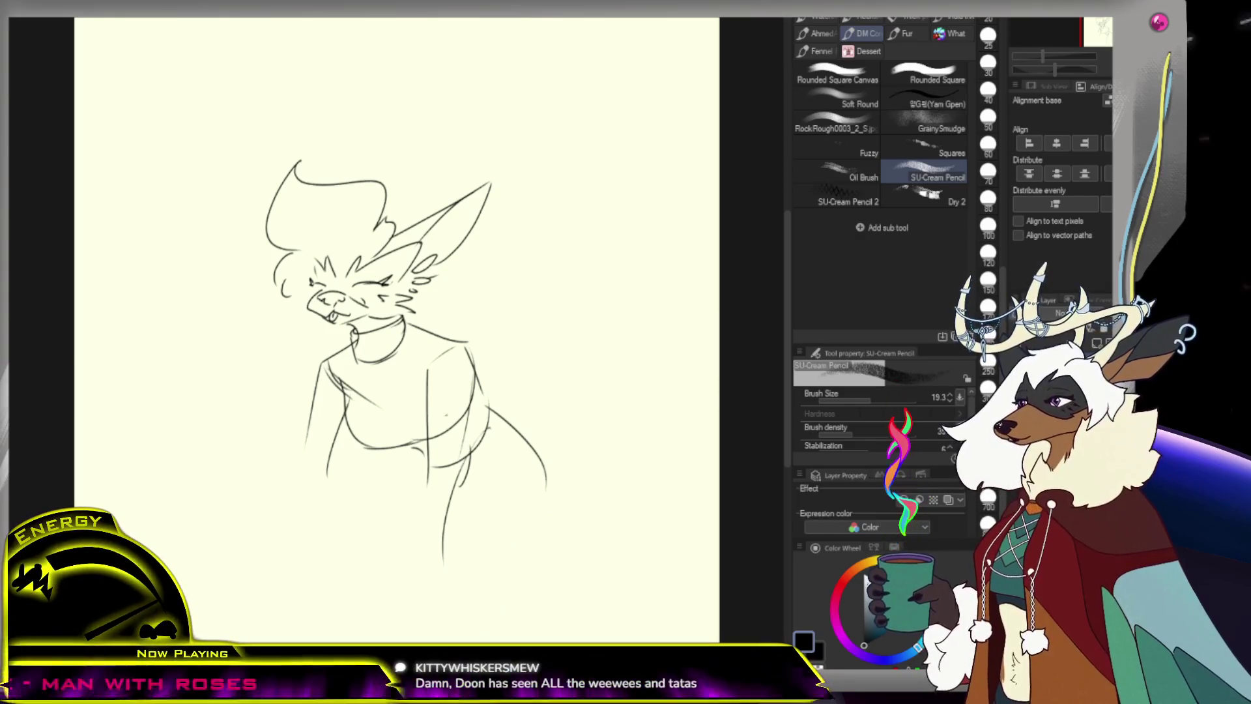
drag(456, 455, 468, 518)
drag(464, 475, 474, 549)
key(ctrl+z)
mouse_move(428, 484)
mouse_down()
mouse_move(428, 494)
mouse_move(469, 486)
mouse_move(458, 601)
mouse_up()
key(ctrl+z)
drag(462, 476, 476, 609)
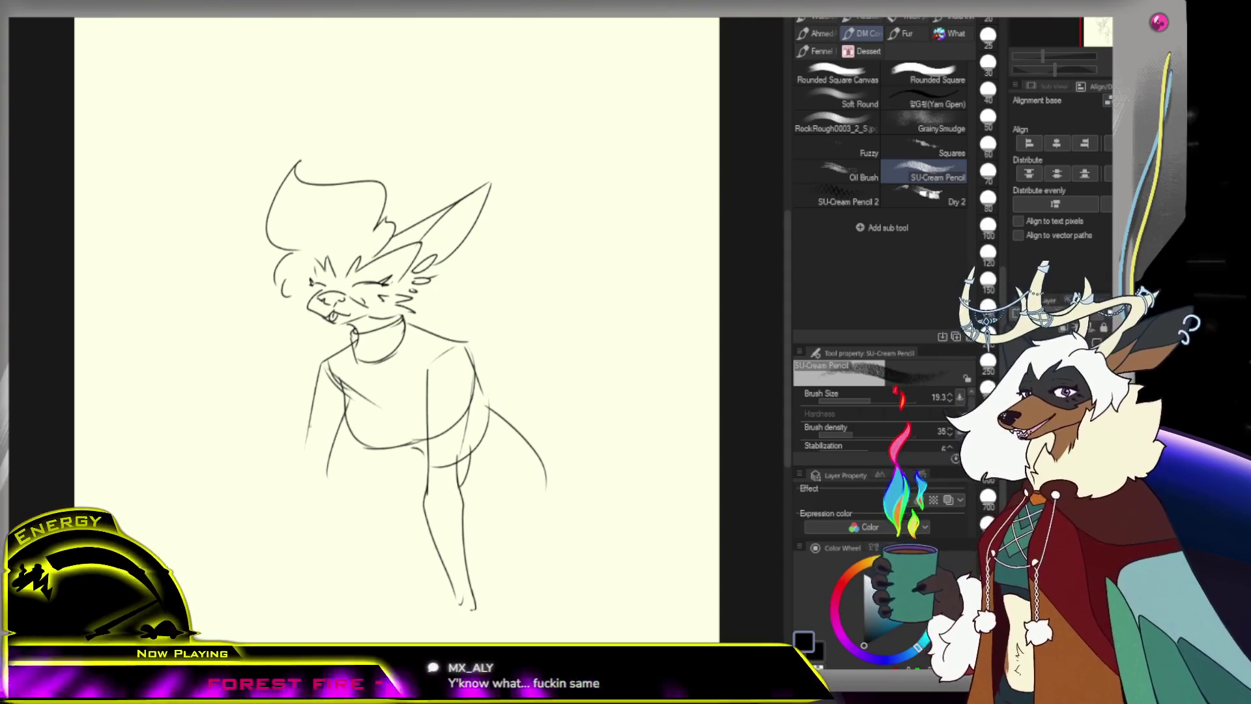
Extend the left arm down to the ground and draw the foot of the right leg
drag(293, 469, 258, 549)
drag(298, 467, 265, 564)
mouse_move(325, 494)
mouse_down()
mouse_move(279, 583)
mouse_move(292, 590)
mouse_move(268, 574)
mouse_up()
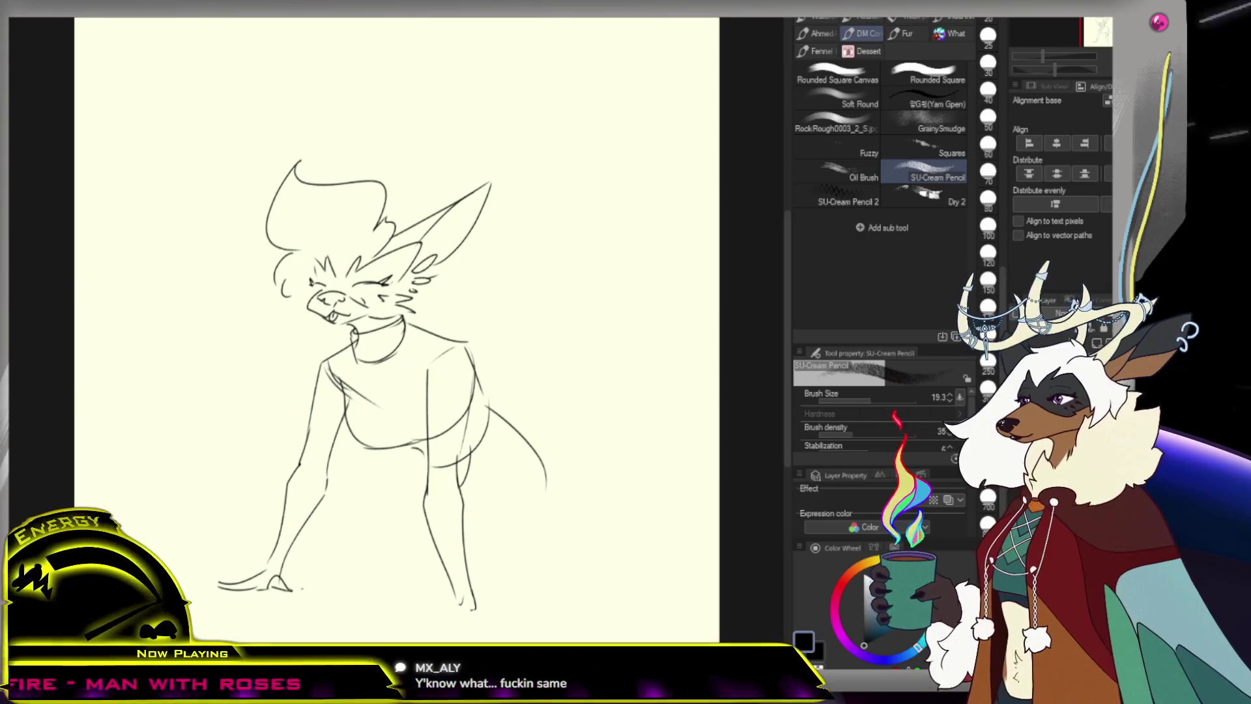
click(450, 598)
mouse_move(420, 601)
mouse_down()
mouse_move(448, 585)
mouse_move(475, 605)
mouse_move(502, 597)
mouse_up()
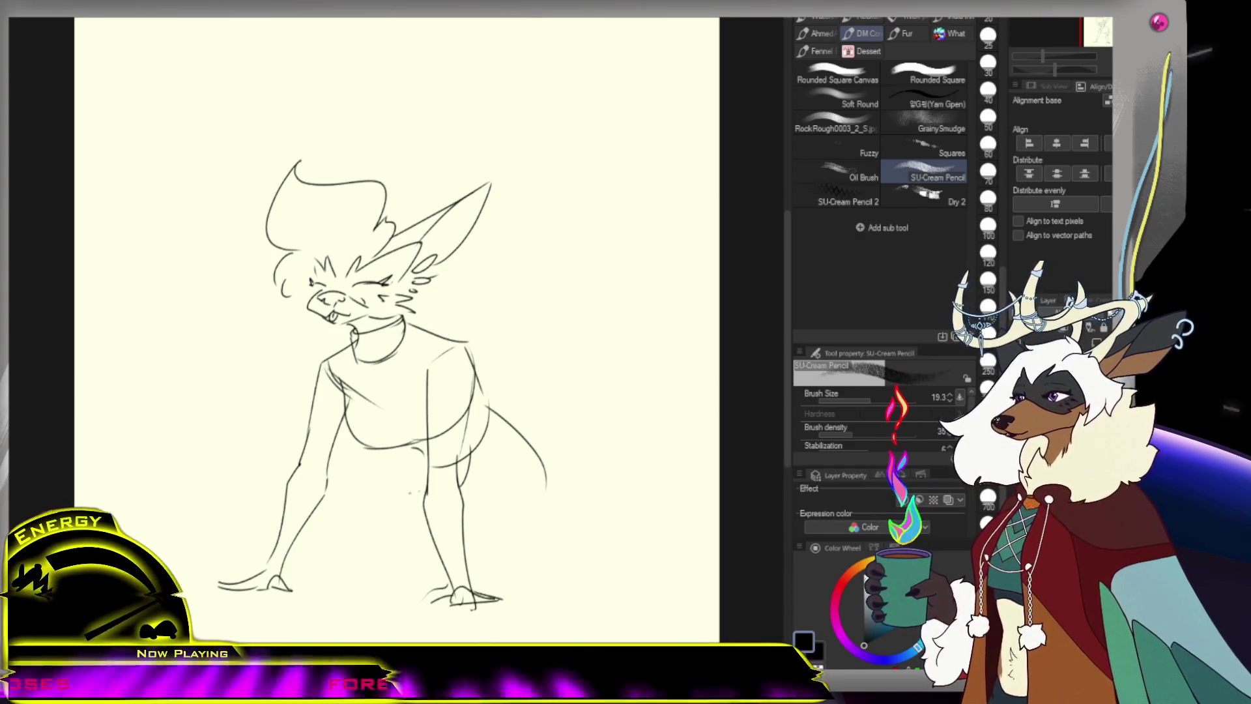
Draw the back leg down from the hip and the tail's lower curve
drag(425, 466, 344, 528)
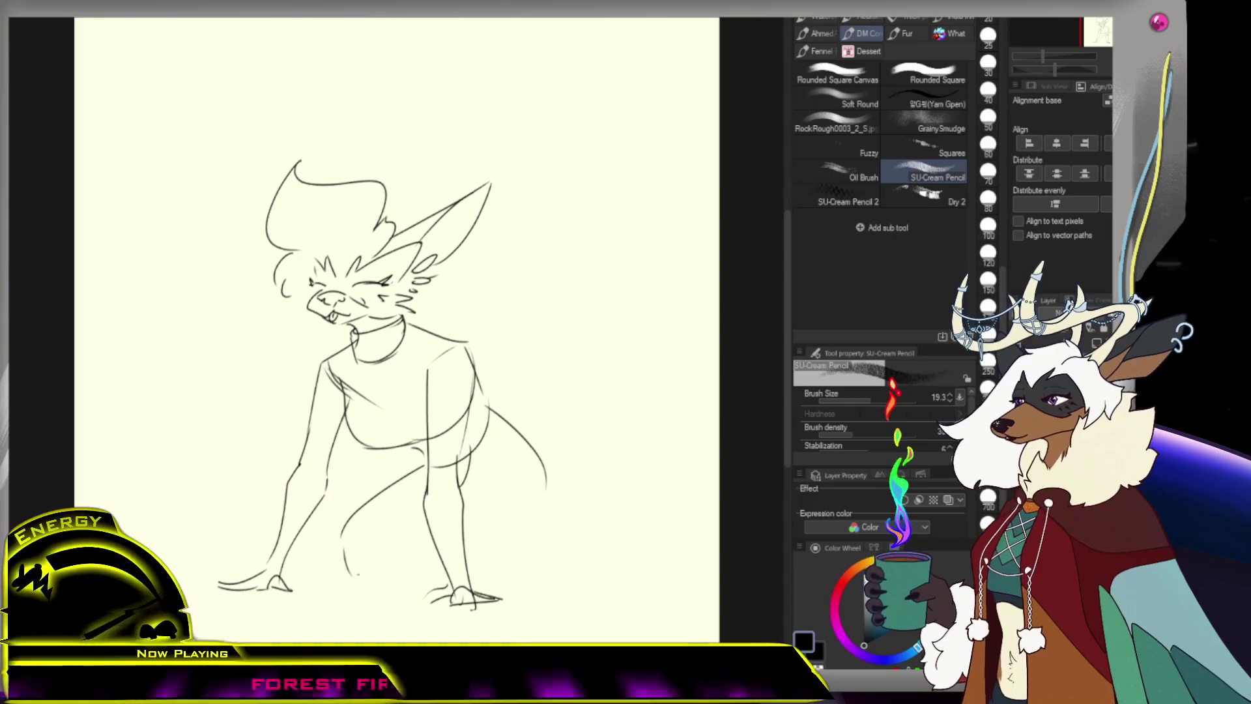
key(ctrl+z)
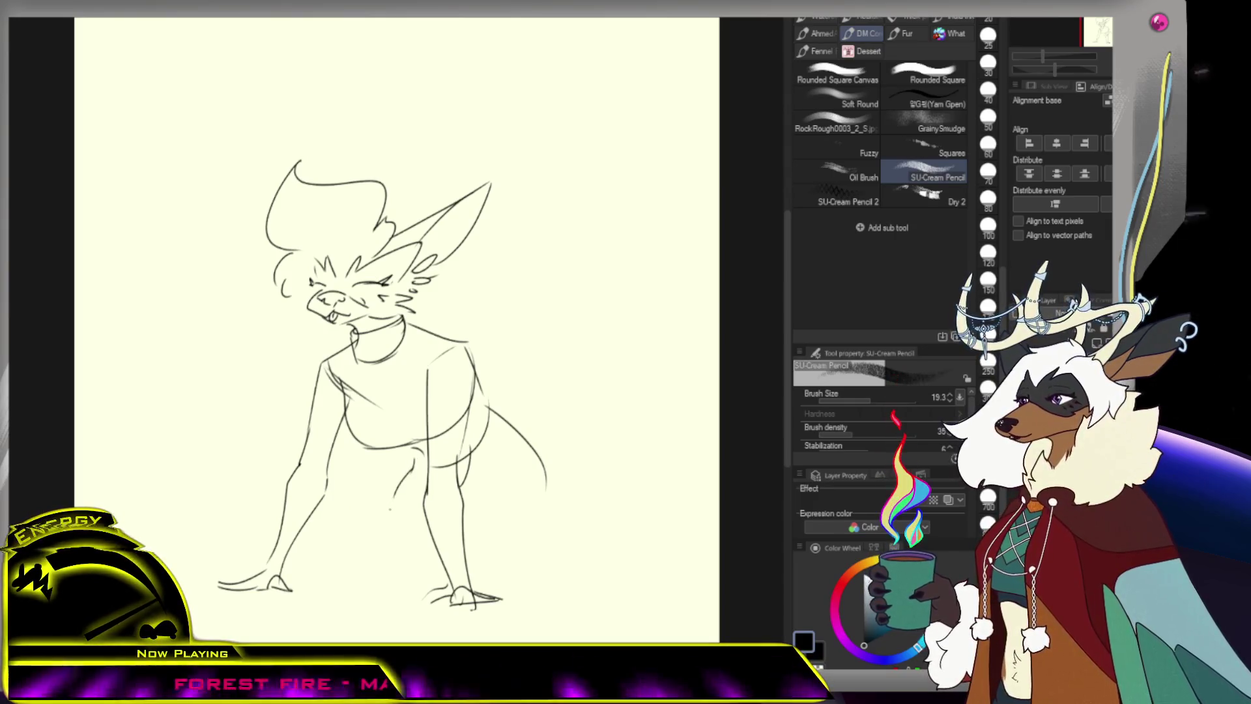
drag(403, 480, 378, 576)
key(ctrl+z)
drag(413, 466, 391, 569)
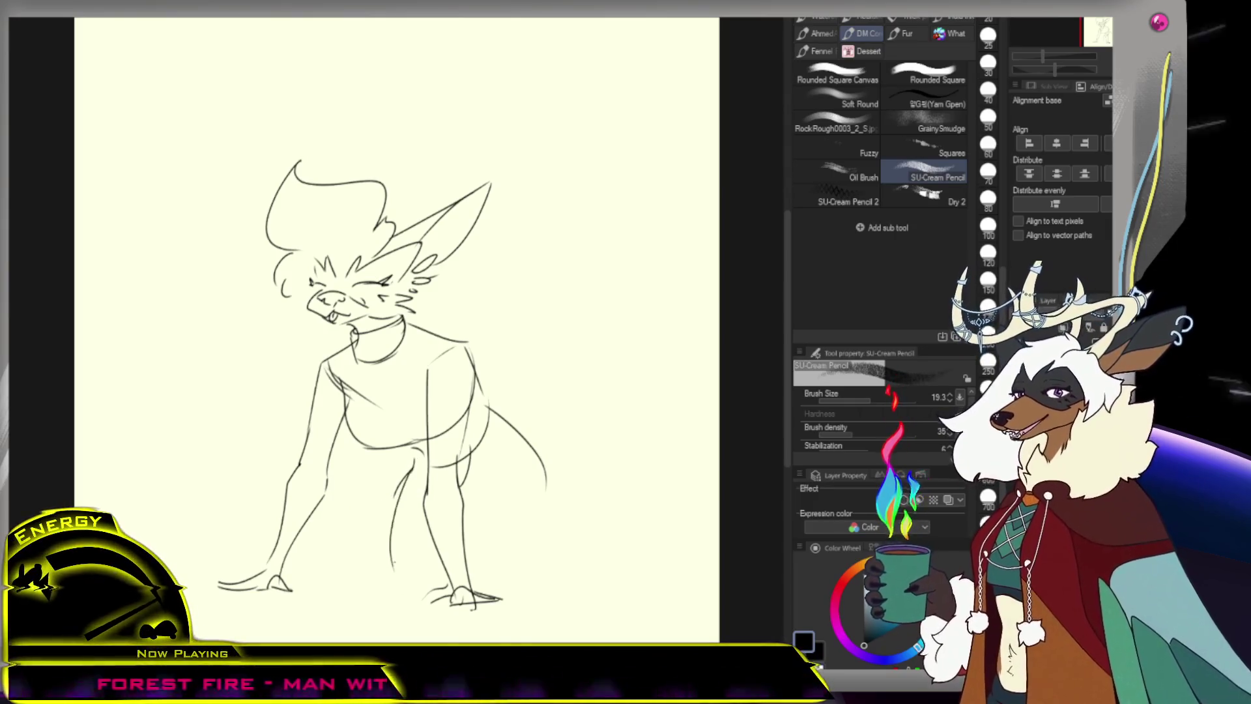
drag(545, 484, 509, 565)
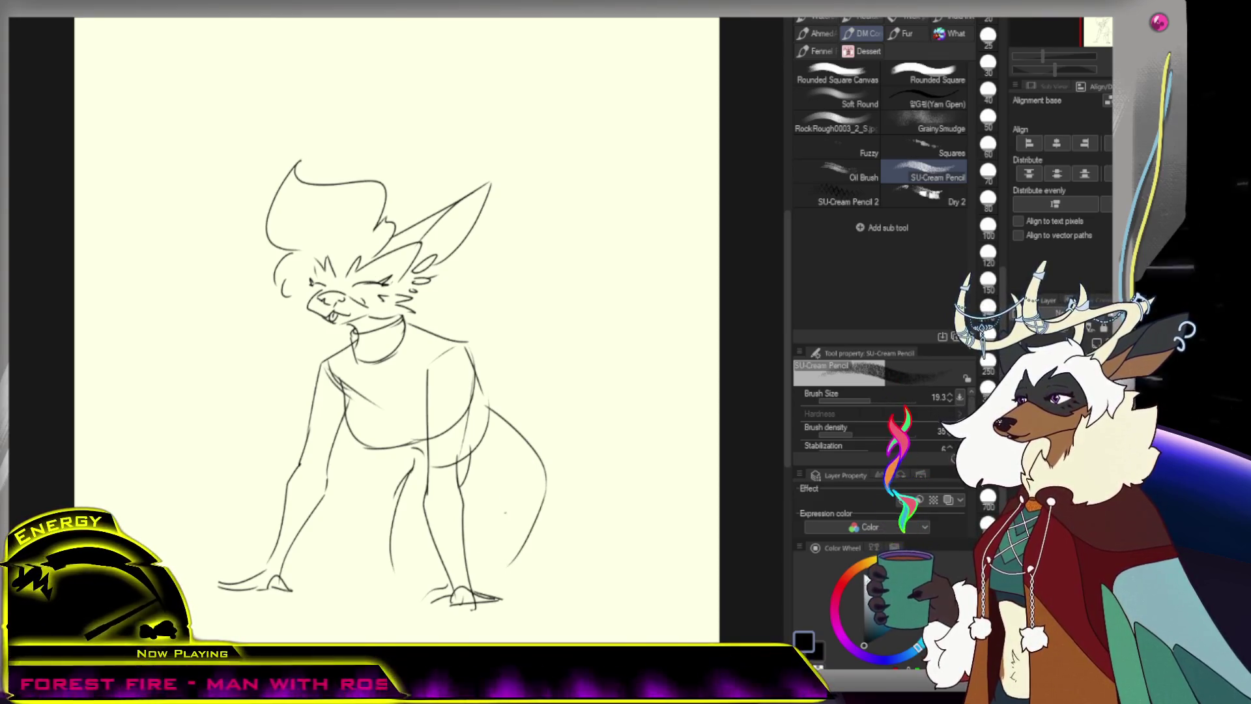
Outline the large fluffy tail curling out to the right from the hip
drag(508, 423, 639, 522)
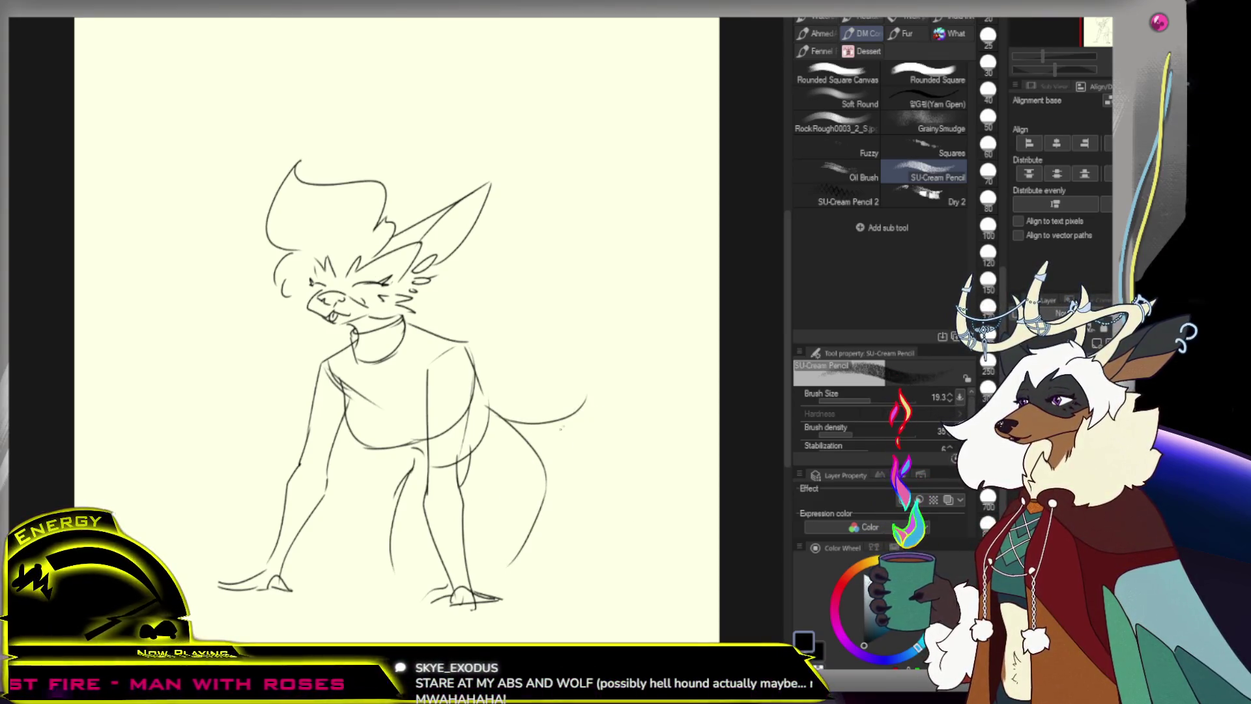
mouse_move(586, 408)
mouse_down()
mouse_move(593, 421)
mouse_move(688, 365)
mouse_move(708, 391)
mouse_up()
key(ctrl+z)
drag(577, 323, 609, 391)
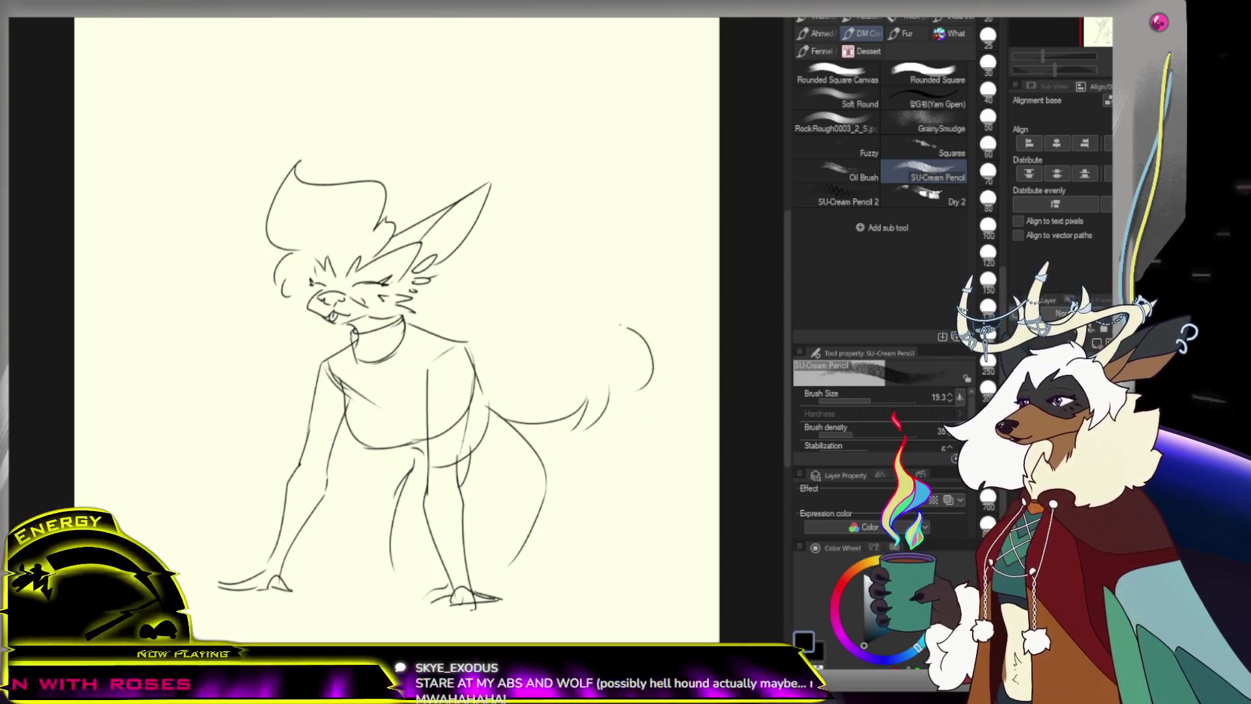
mouse_move(532, 301)
mouse_down()
mouse_move(534, 349)
mouse_move(468, 355)
mouse_up()
drag(503, 407, 559, 397)
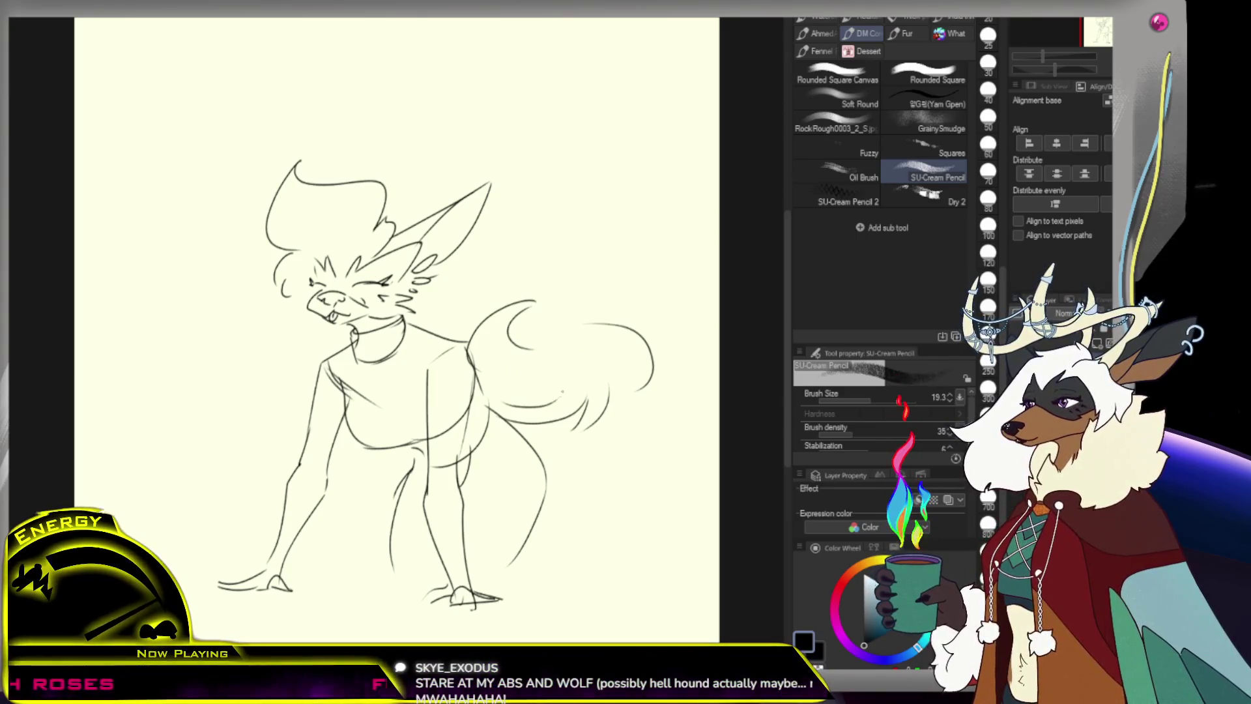
mouse_move(665, 401)
mouse_down()
mouse_move(606, 485)
mouse_move(642, 485)
mouse_up()
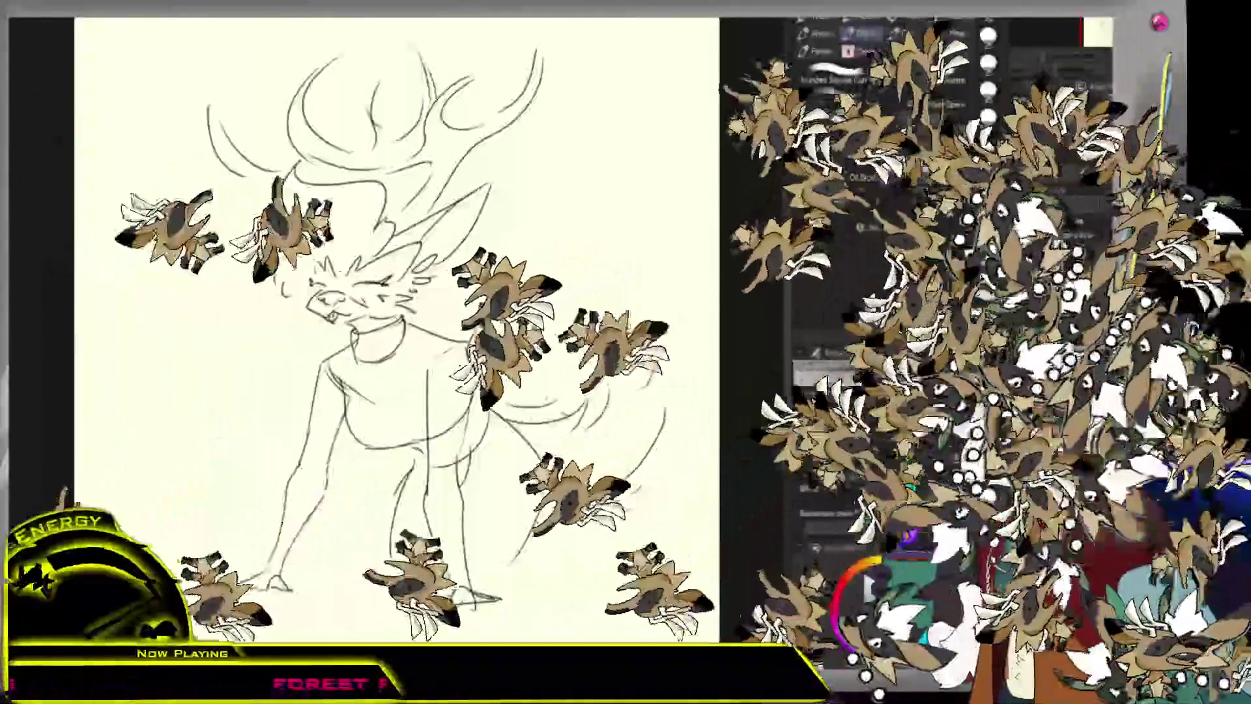
scroll(503, 100, down, 5)
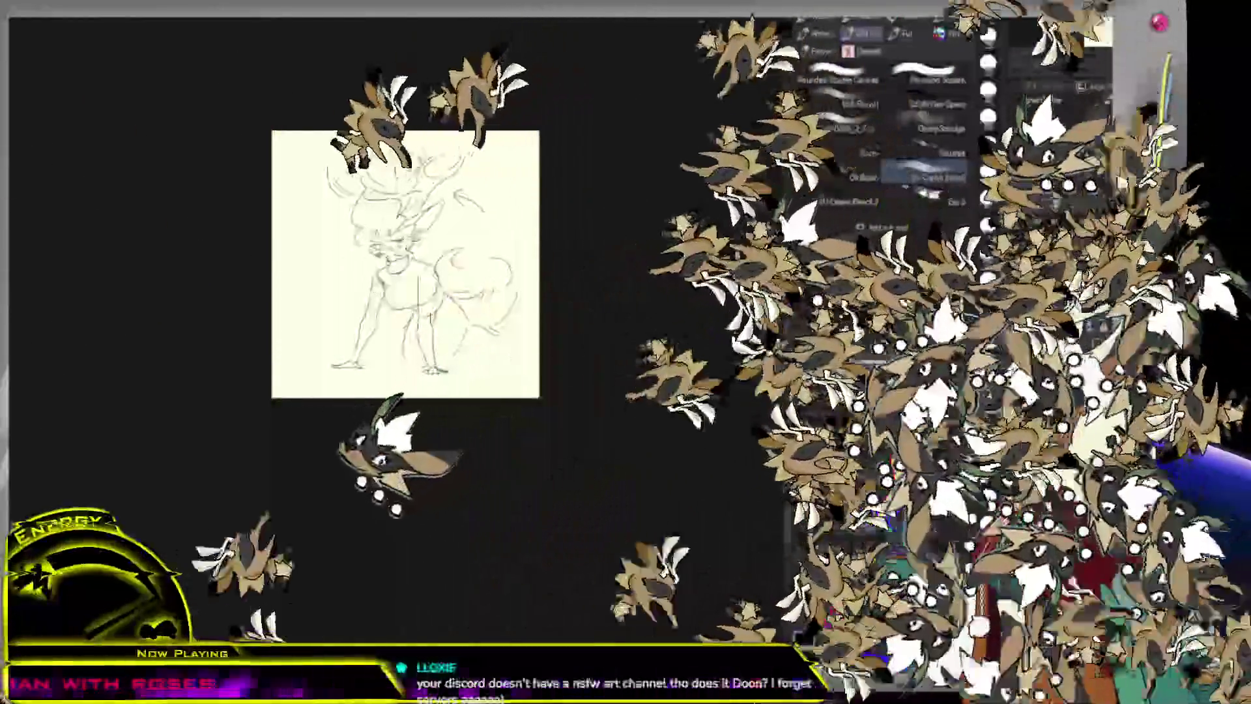
Delete the entire antlered, fluffy-tailed creature sketch from the canvas
key(Delete)
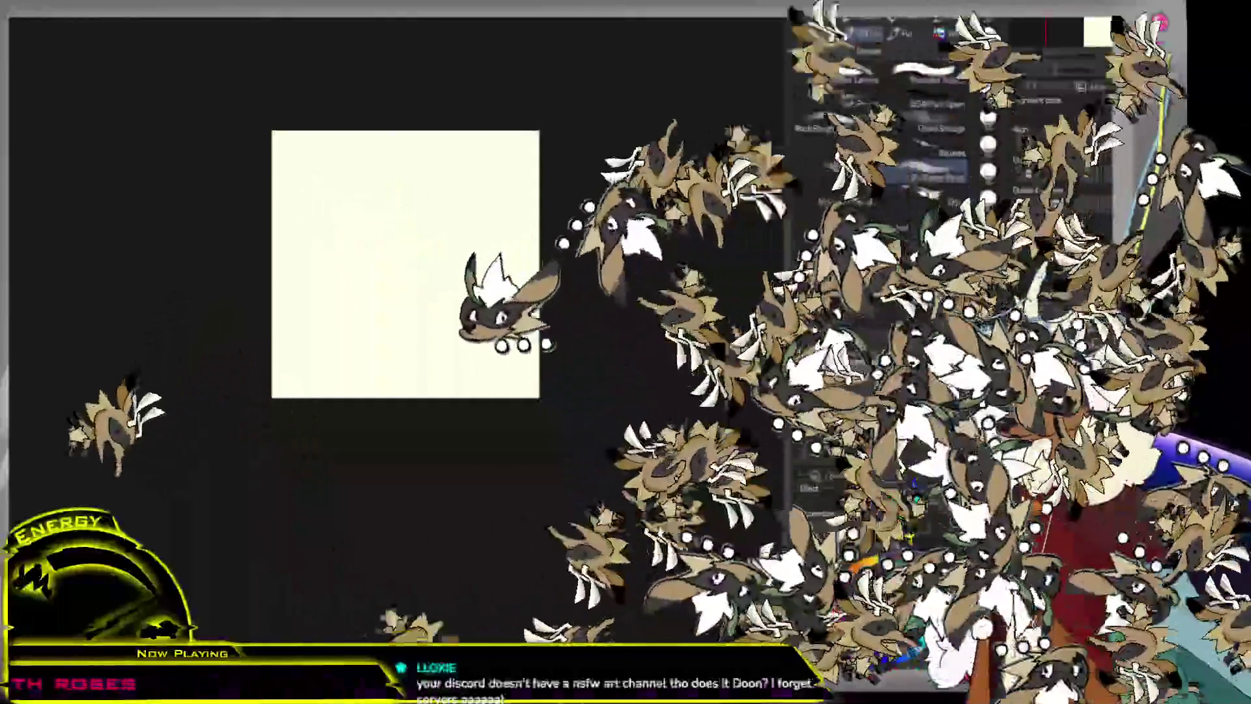
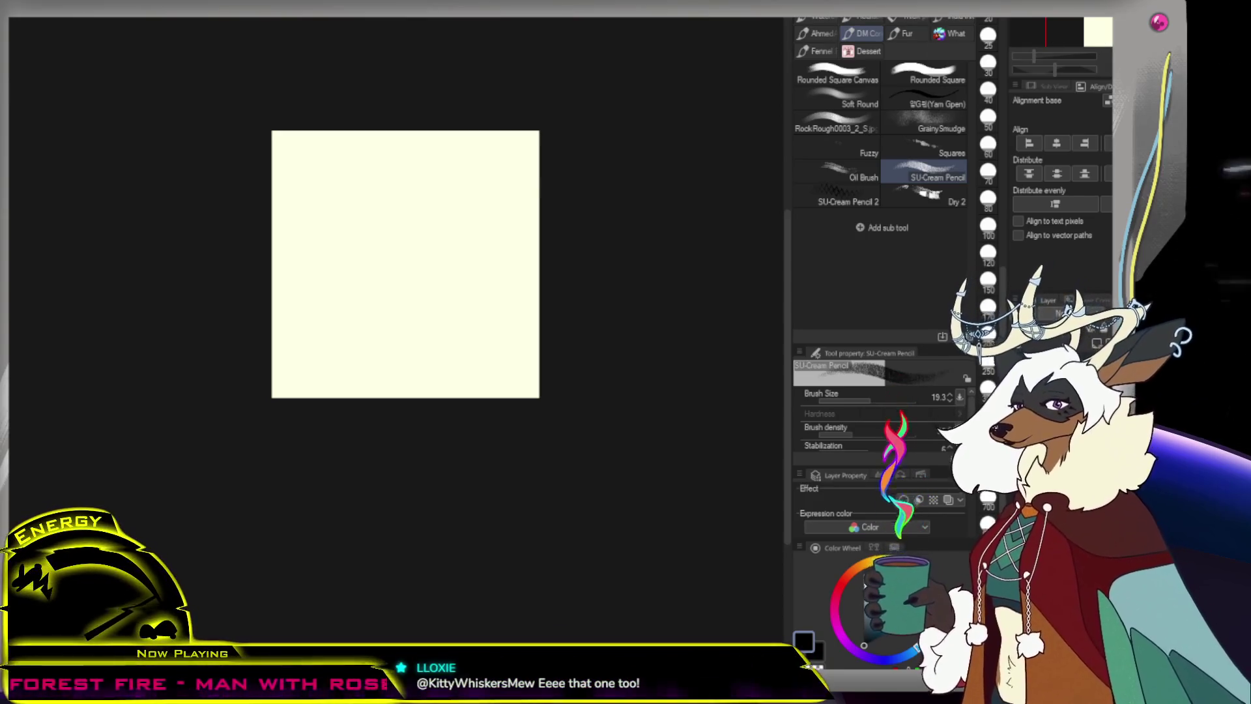
Zoom in, set the SU-Cream Pencil size to 23.8 and sketch a head oval, undoing false starts
key(ctrl+alt+0)
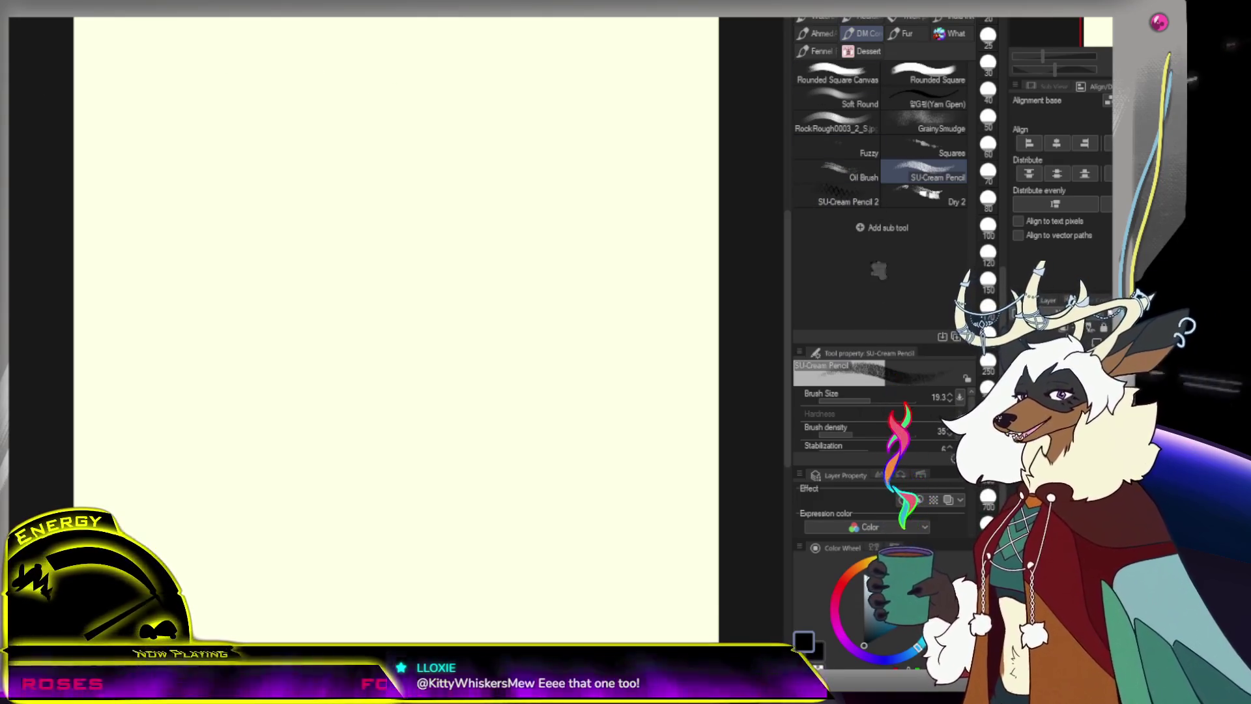
drag(381, 88, 315, 126)
drag(333, 320, 435, 312)
key(ctrl+z)
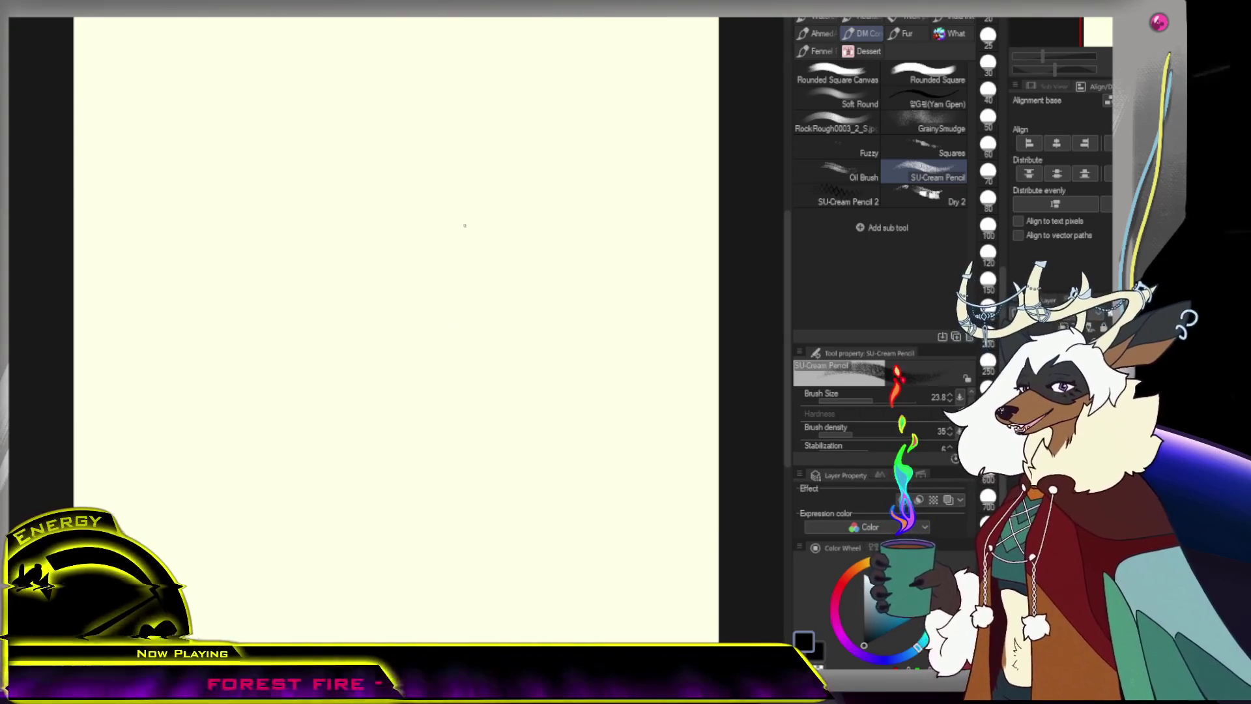
drag(456, 195, 481, 162)
key(ctrl+z)
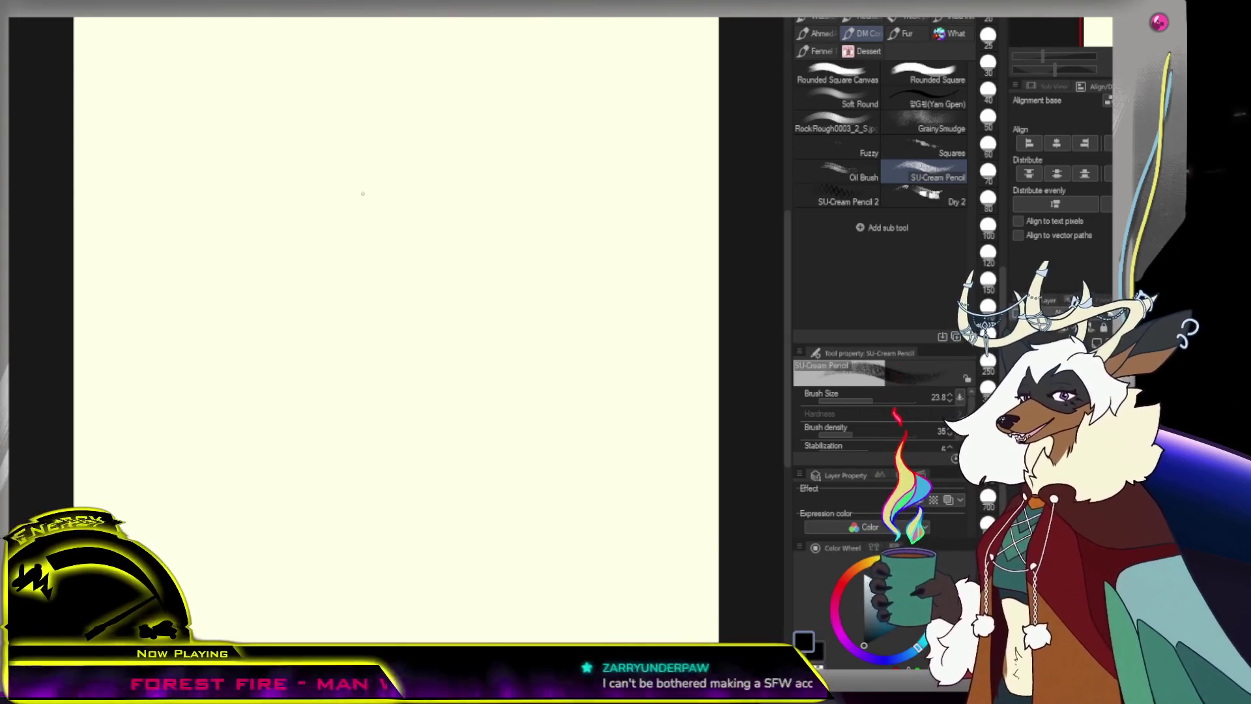
key(ctrl+z)
drag(445, 225, 405, 193)
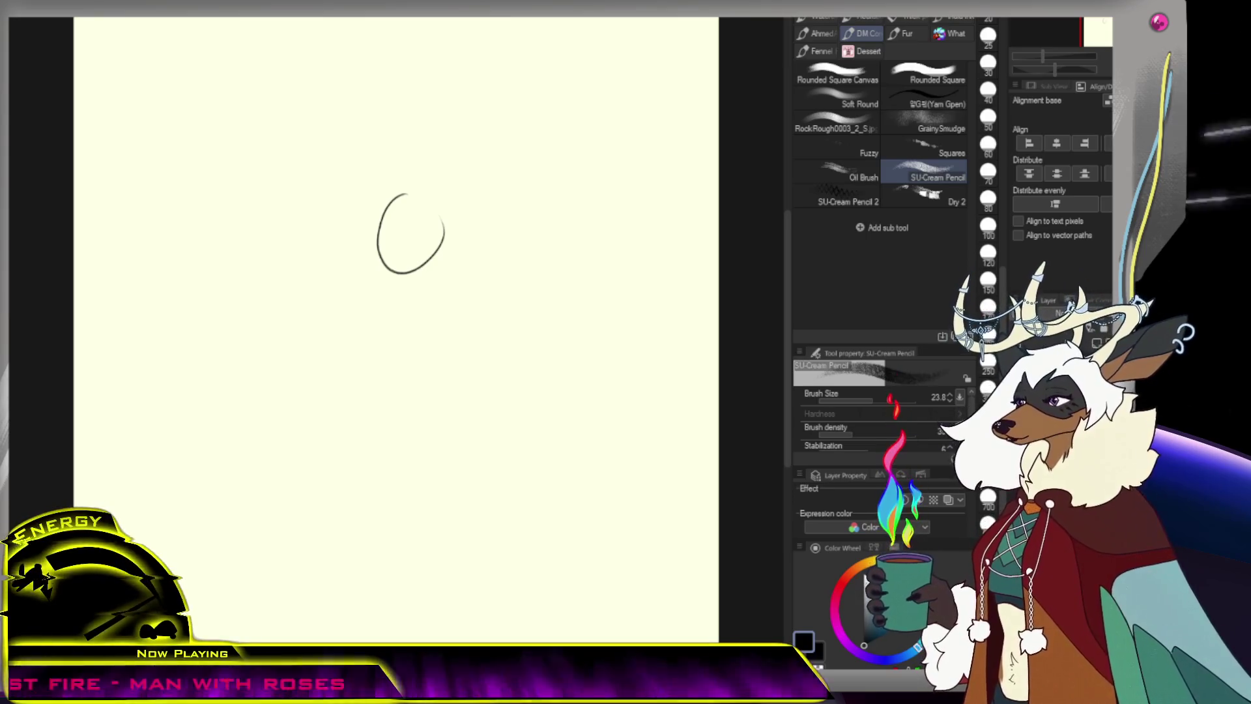
Undo a stray stroke below the circle and trim its arcs with the Hard eraser
mouse_move(383, 248)
mouse_down()
mouse_move(427, 279)
mouse_move(402, 281)
mouse_move(436, 285)
mouse_move(443, 242)
mouse_move(425, 246)
mouse_move(424, 281)
mouse_move(408, 274)
mouse_up()
key(ctrl+z)
key(ctrl+z)
key(ctrl+z)
key(ctrl+z)
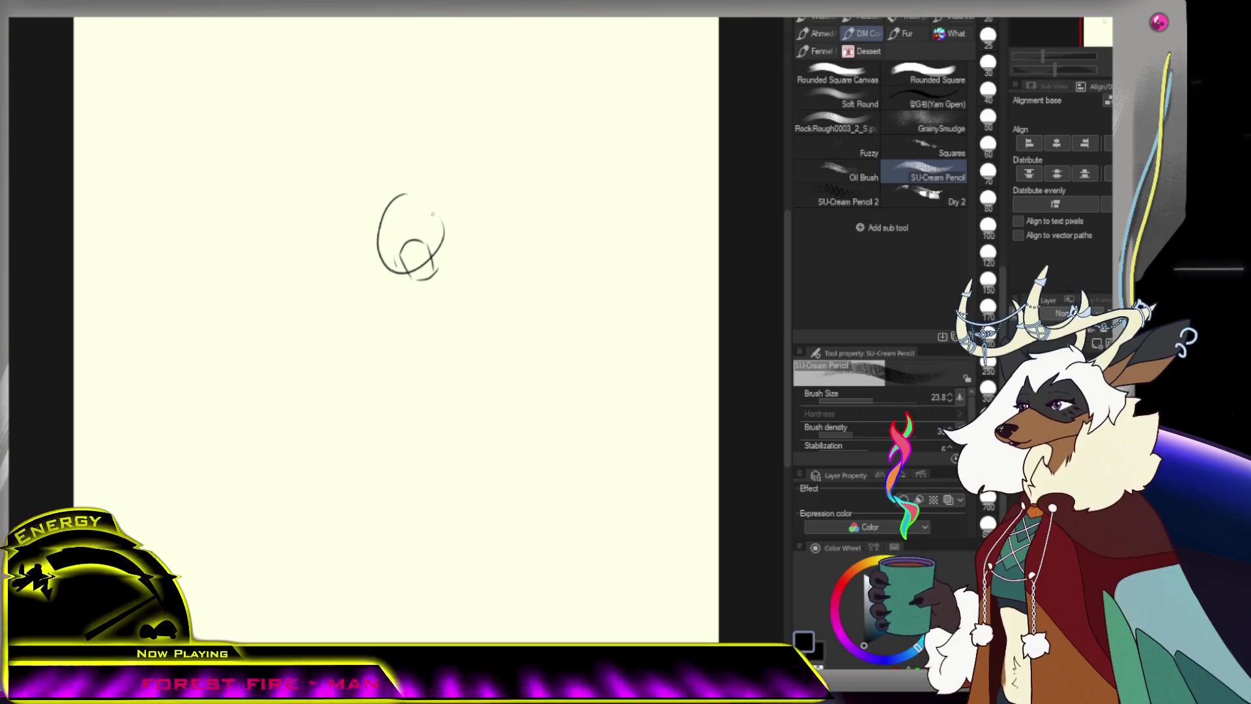
key(e)
mouse_move(397, 269)
mouse_down()
mouse_move(383, 246)
mouse_move(399, 183)
mouse_up()
drag(440, 229, 407, 286)
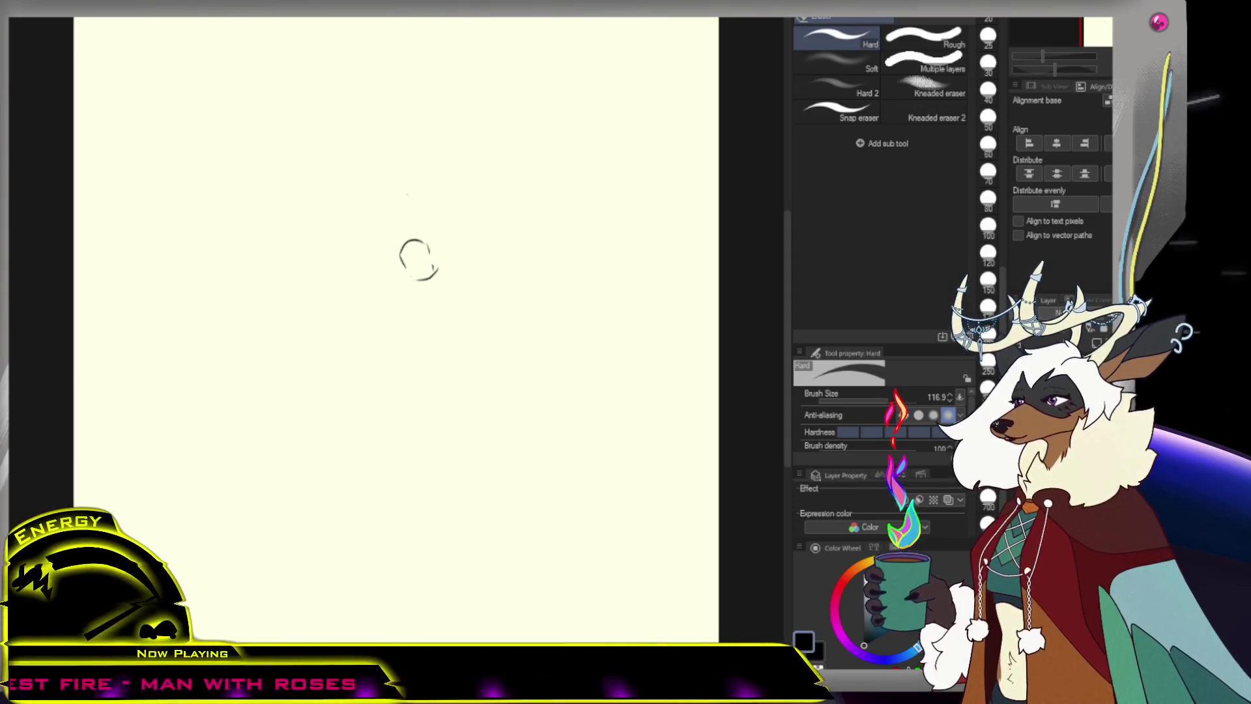
Erase the small hook and stray stroke left from the first circle
drag(432, 257, 444, 279)
key(p)
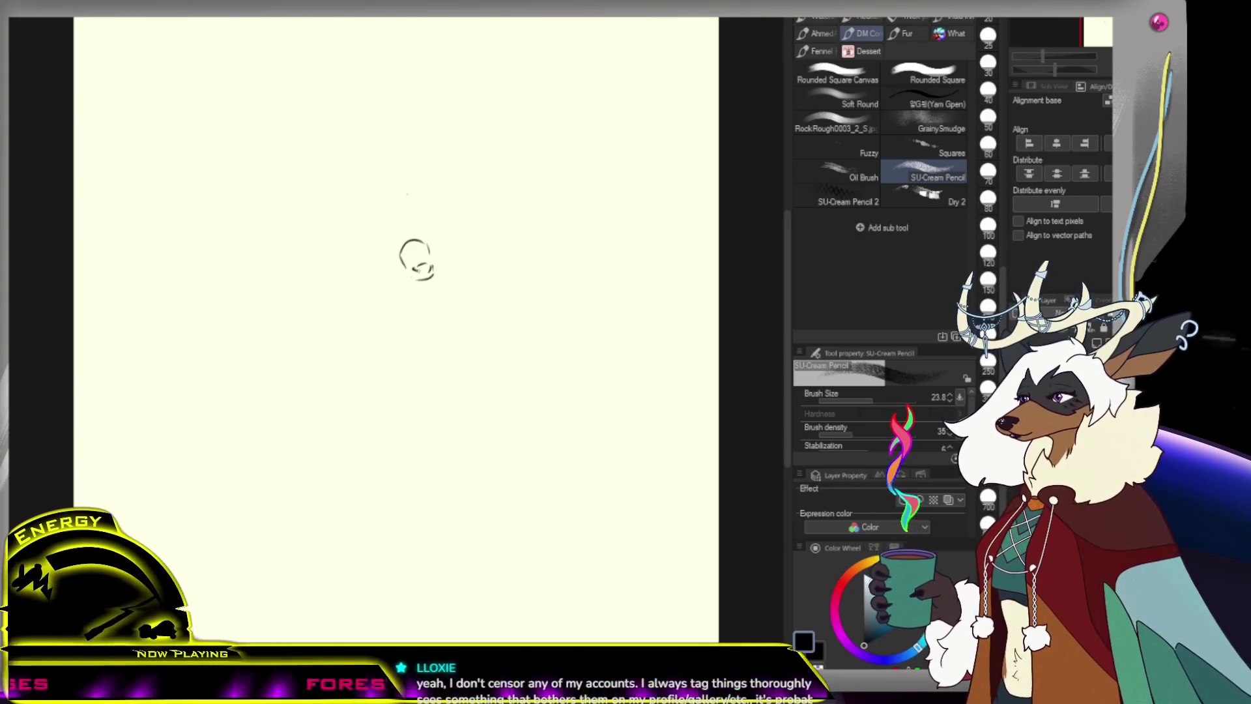
key(e)
mouse_move(446, 272)
mouse_down()
mouse_move(417, 261)
mouse_move(447, 246)
mouse_up()
key(p)
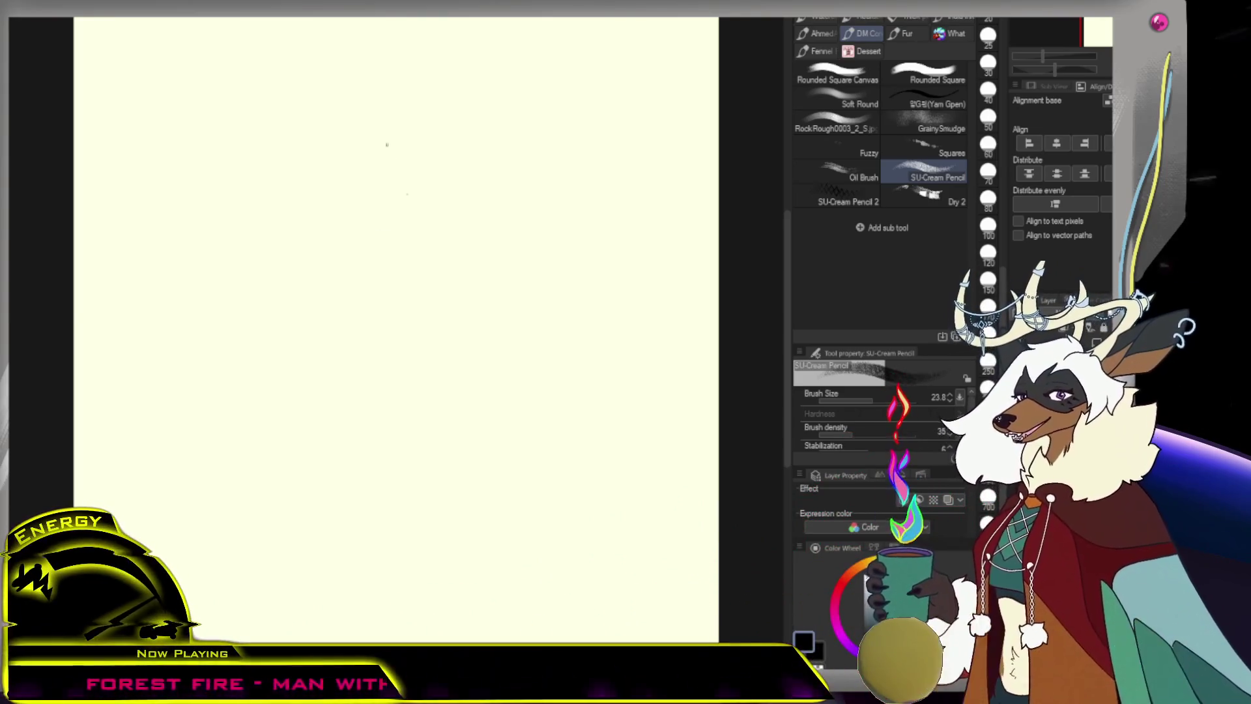
Sketch a new circle near the top centre with a short tail, erasing the leftover tick mark
mouse_move(391, 149)
mouse_down()
mouse_move(424, 195)
mouse_move(408, 197)
mouse_up()
key(ctrl+z)
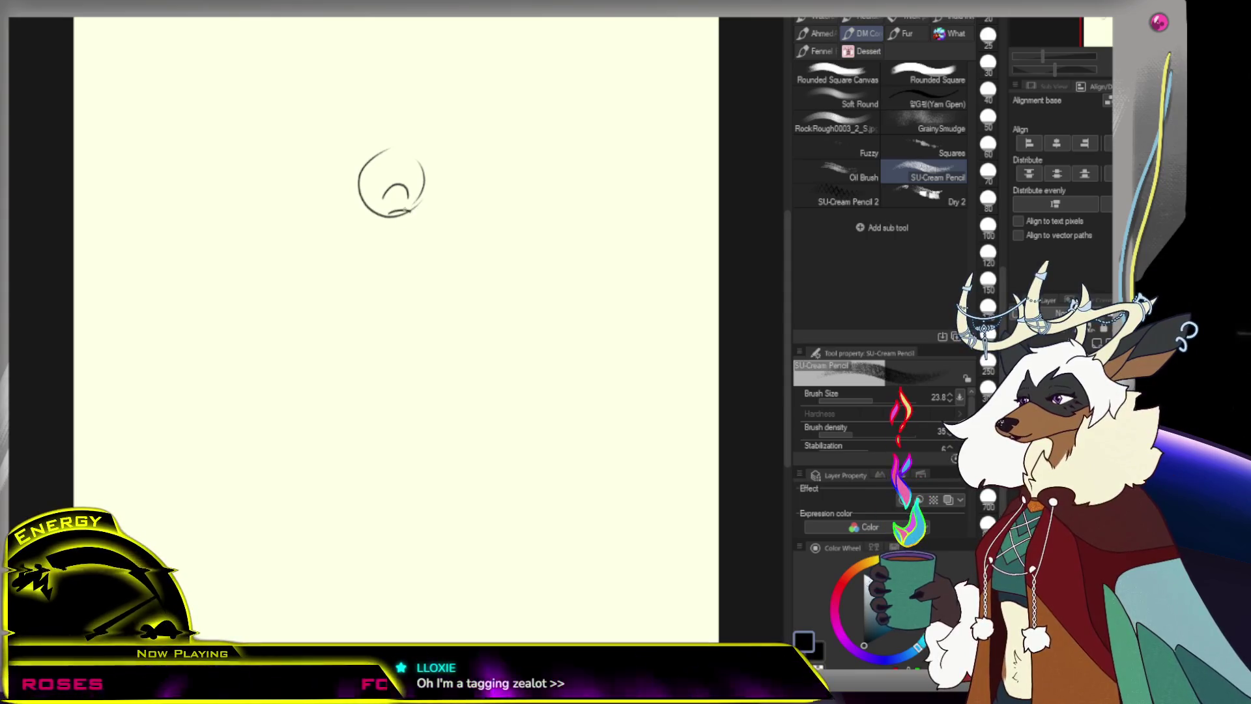
mouse_move(394, 207)
mouse_down()
mouse_move(400, 221)
mouse_move(363, 177)
mouse_move(382, 153)
mouse_move(383, 217)
mouse_up()
key(e)
drag(426, 172, 419, 165)
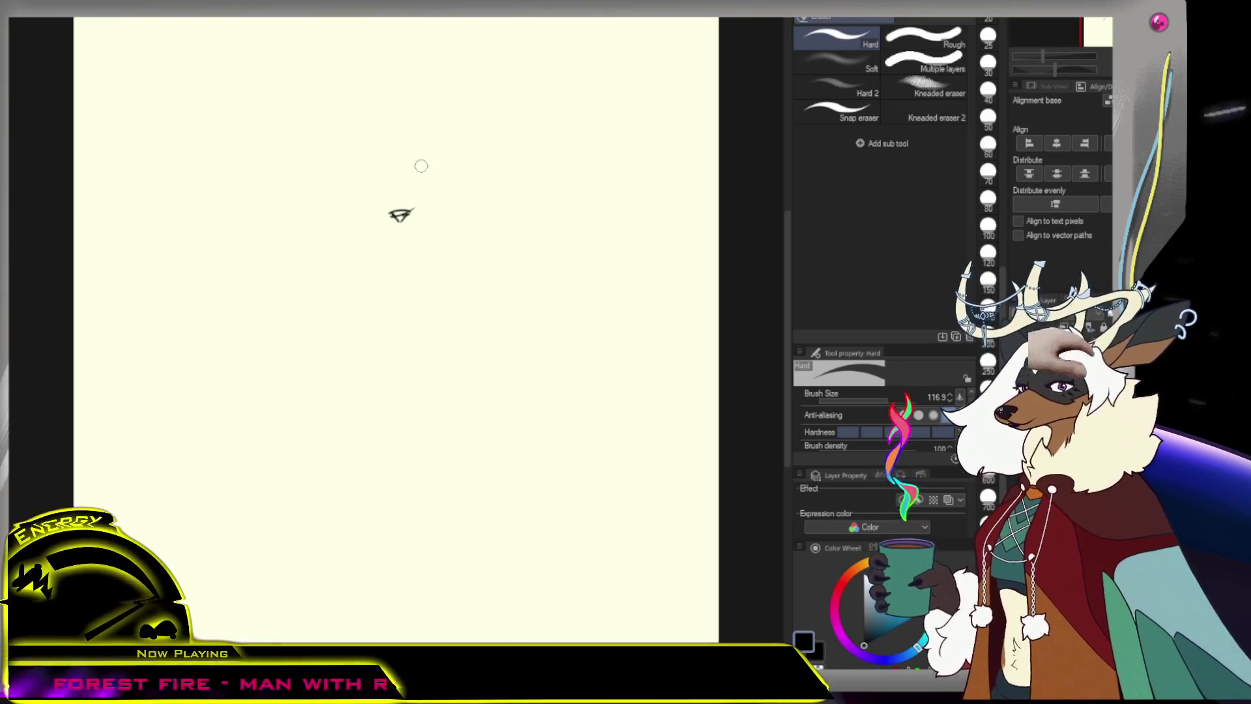
key(p)
key(ctrl+z)
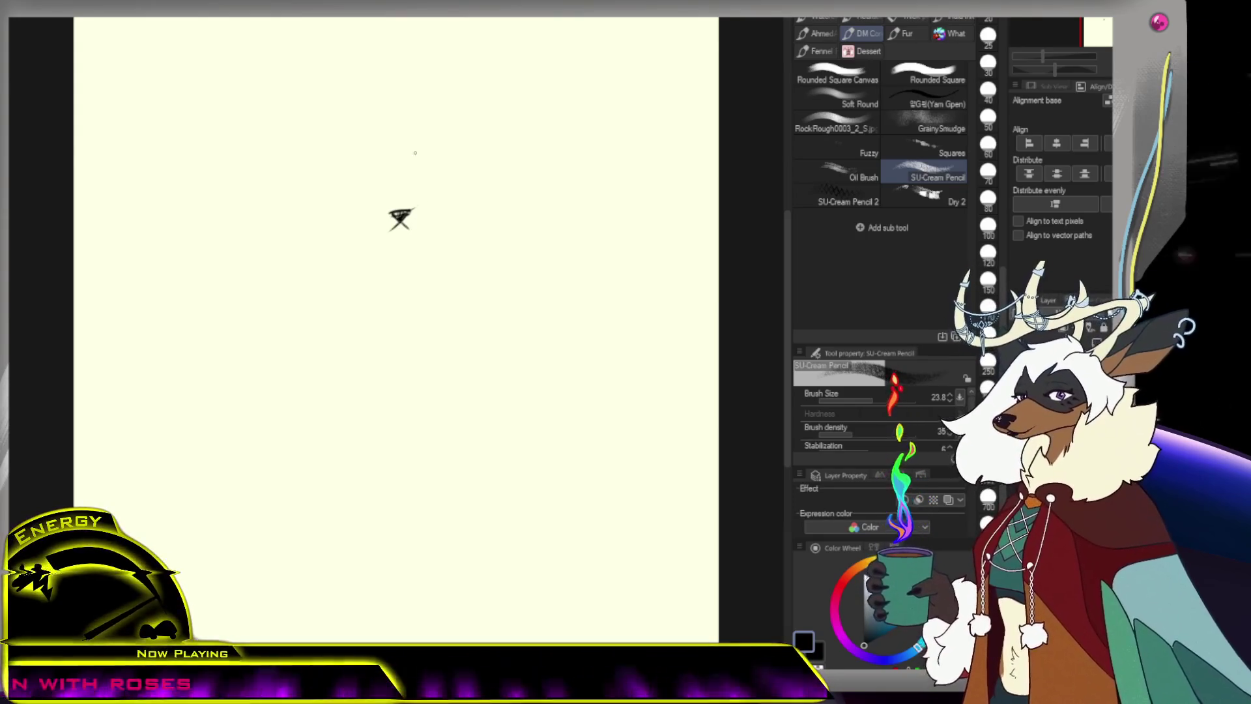
Try a slash stroke on the eye mark, then undo it
drag(412, 226, 410, 211)
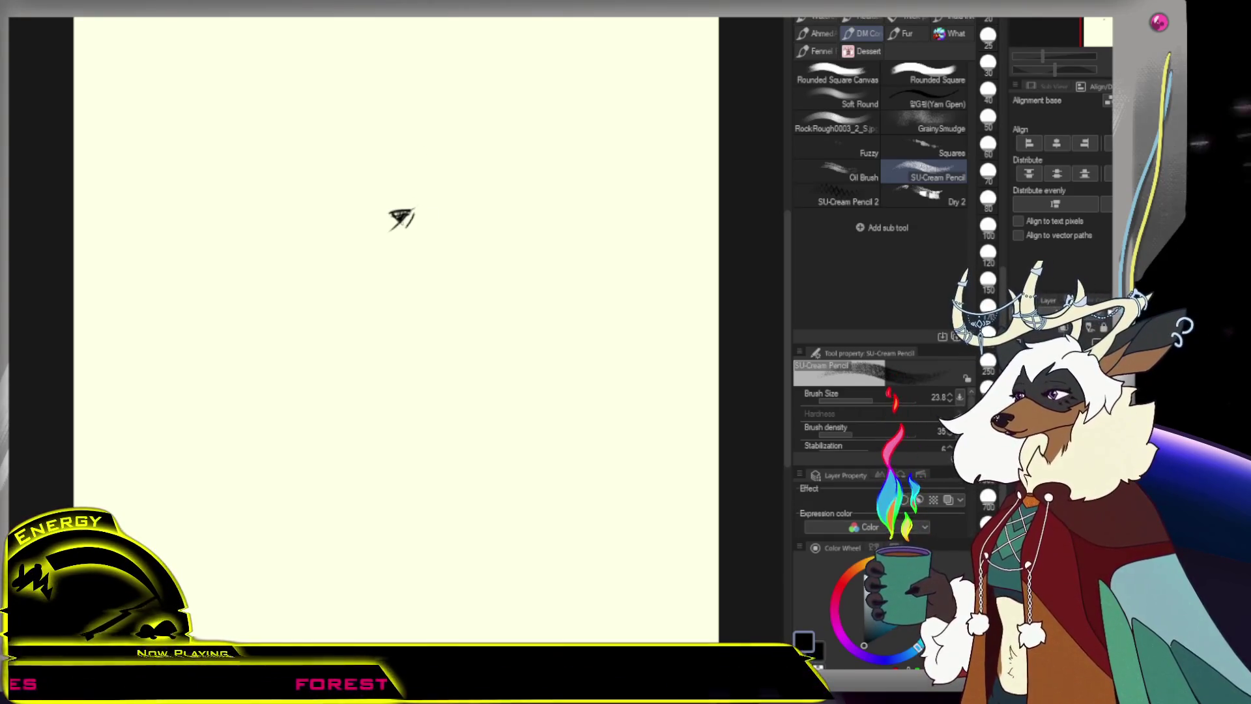
key(ctrl+z)
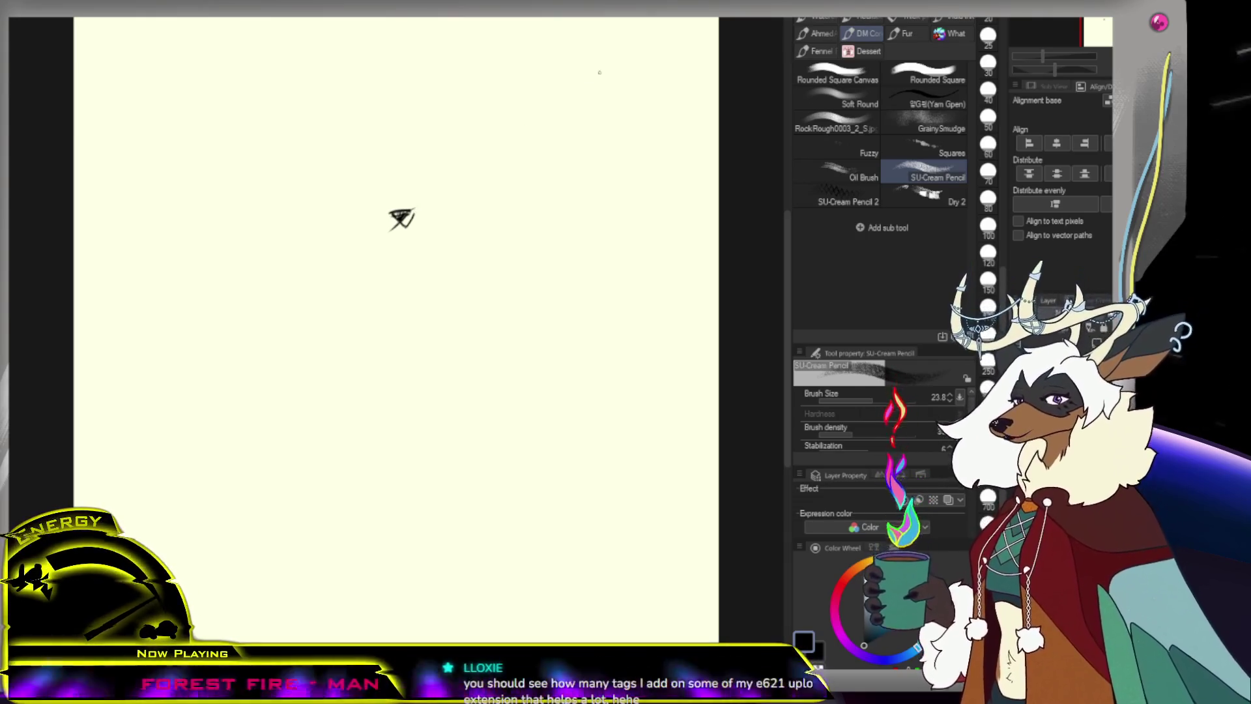
scroll(401, 202, down, 2)
click(514, 138)
Zoom in and pencil a rectangular box frame, redoing the top and right sides
click(578, 118)
key(b)
key(ctrl+z)
mouse_move(435, 134)
mouse_down()
mouse_move(424, 330)
mouse_move(646, 127)
mouse_up()
key(ctrl+z)
drag(433, 129, 643, 126)
key(ctrl+z)
mouse_move(436, 129)
mouse_down()
mouse_move(631, 122)
mouse_move(638, 293)
mouse_up()
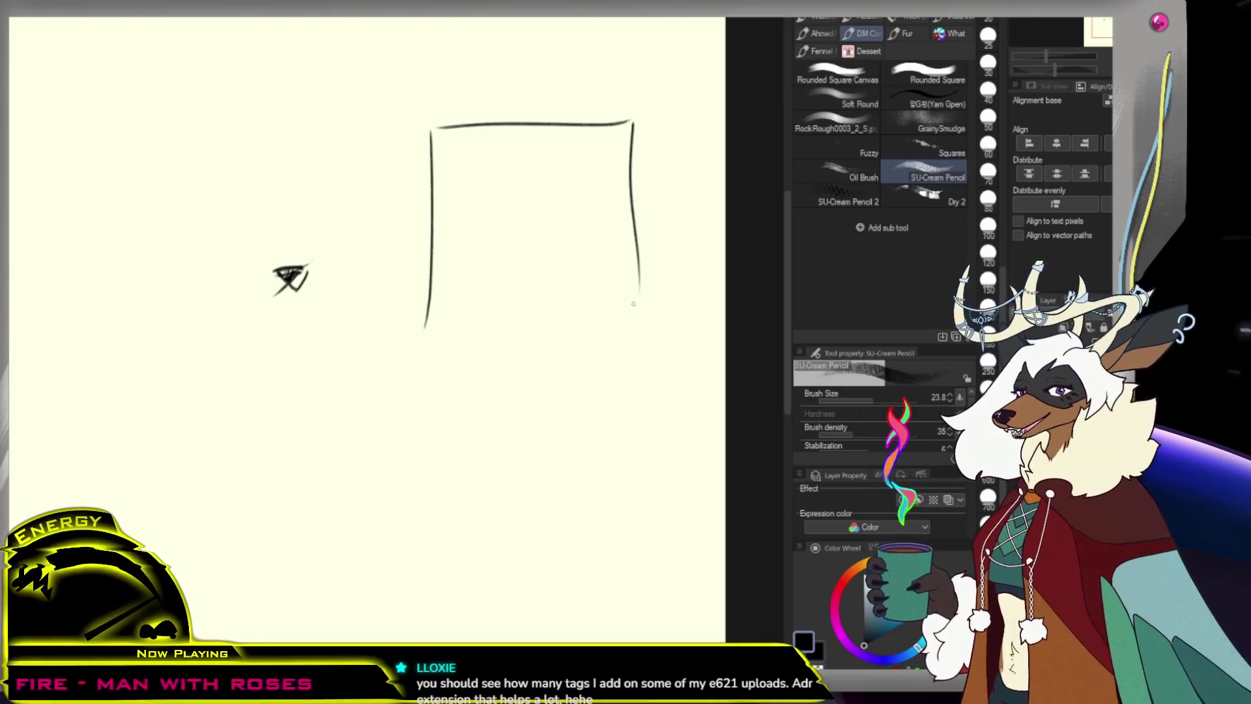
key(ctrl+z)
Divide the box into panels with divider lines and a middle inner box
key(ctrl+z)
drag(630, 125, 631, 318)
drag(440, 327, 606, 329)
mouse_move(445, 193)
mouse_down()
mouse_move(645, 184)
mouse_move(630, 204)
mouse_up()
key(ctrl+z)
drag(440, 273, 623, 284)
key(ctrl+z)
mouse_move(459, 146)
mouse_down()
mouse_move(516, 193)
mouse_move(608, 189)
mouse_up()
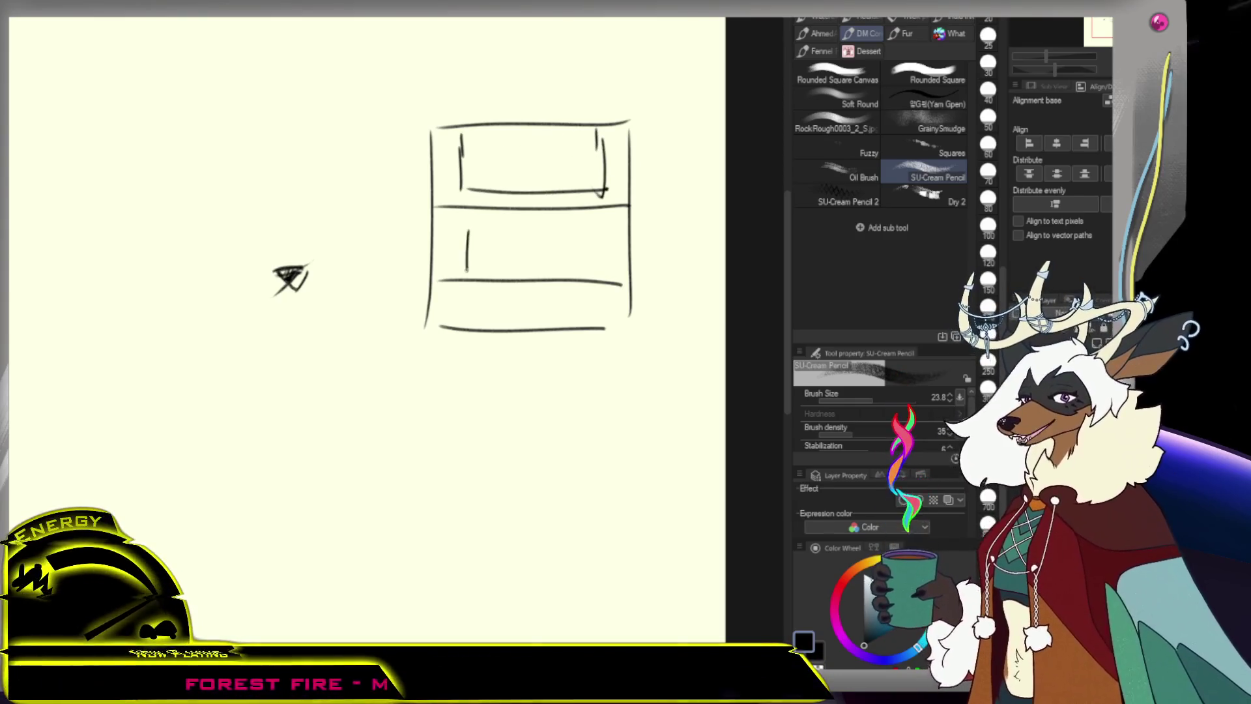
drag(467, 229, 603, 232)
drag(473, 269, 599, 271)
key(ctrl+z)
drag(467, 269, 594, 270)
Draw a taller bottom panel and extend the outer frame downward with a new bottom edge
drag(464, 298, 463, 329)
drag(465, 296, 541, 297)
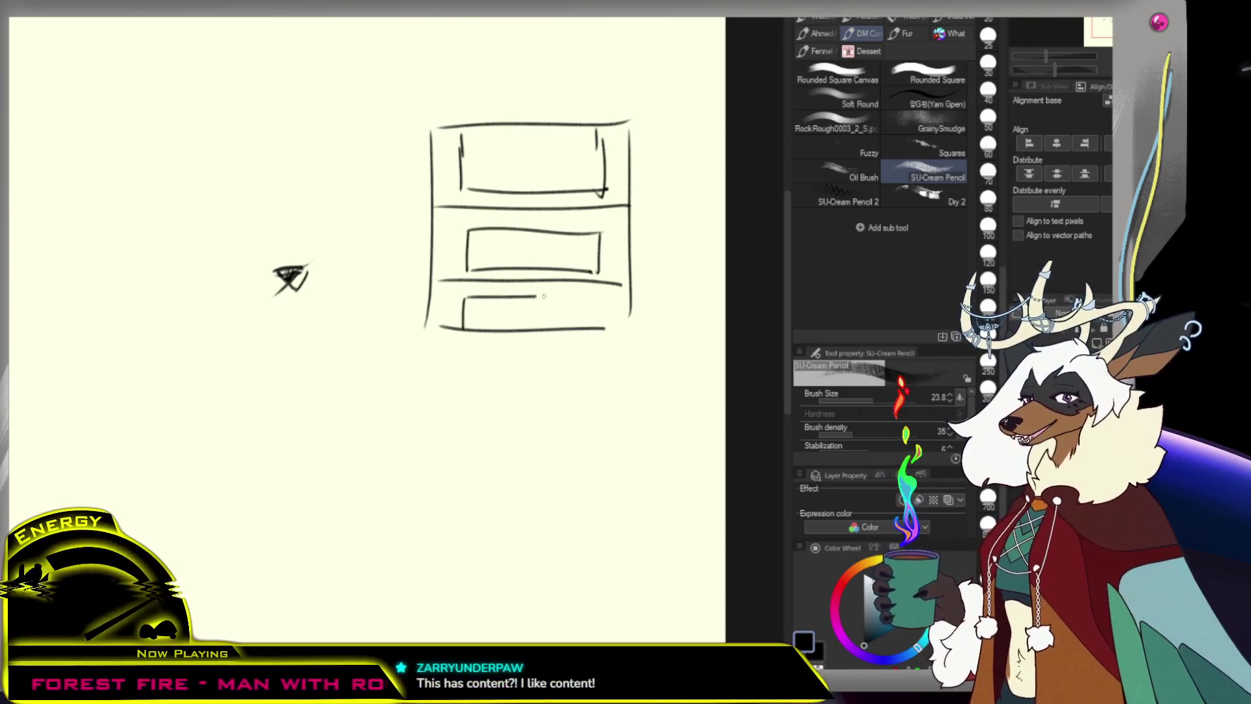
drag(446, 331, 607, 329)
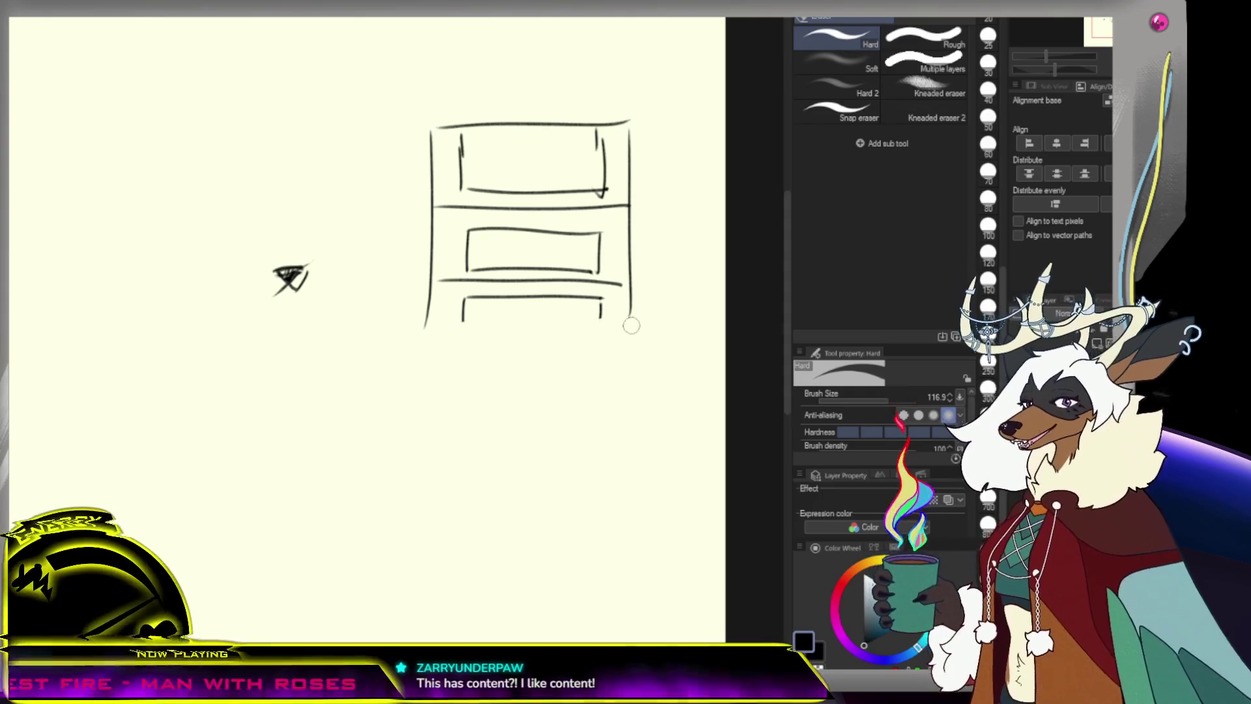
key(p)
mouse_move(464, 299)
mouse_down()
mouse_move(461, 393)
mouse_move(599, 385)
mouse_up()
drag(595, 319, 592, 375)
drag(426, 329, 424, 407)
drag(435, 411, 561, 406)
key(ctrl+z)
drag(626, 316, 622, 389)
drag(450, 409, 635, 399)
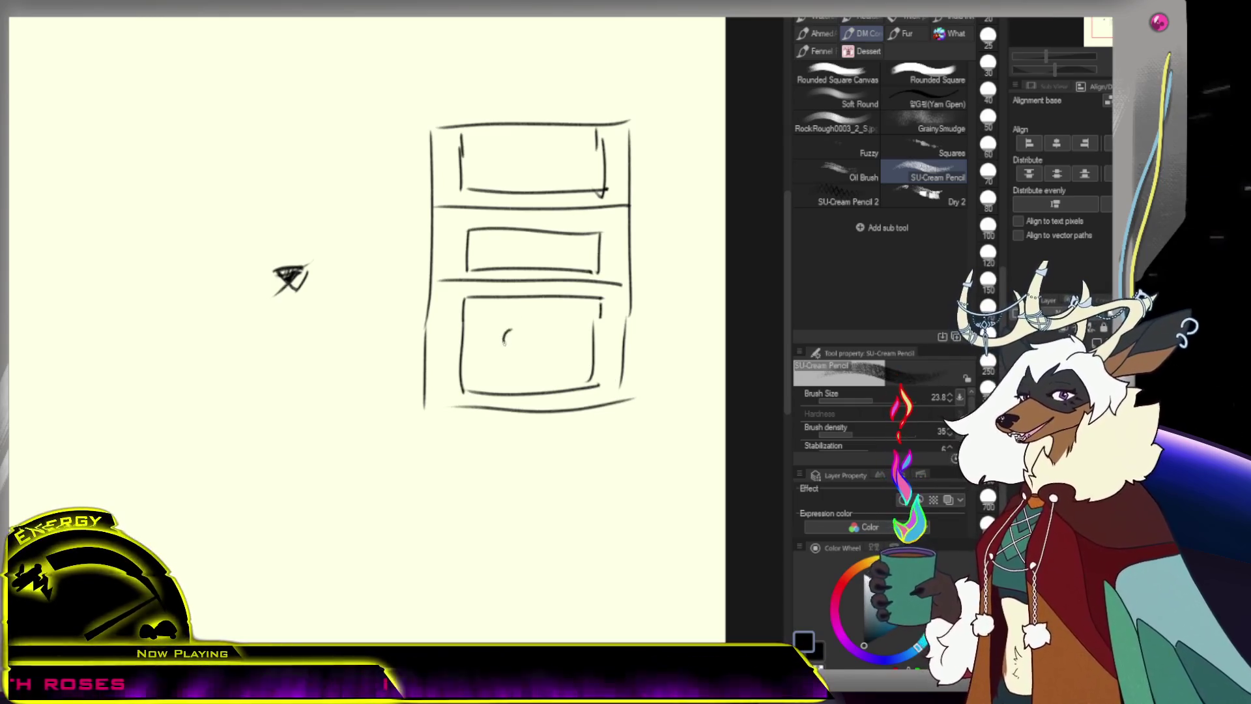
Scribble a stick figure with a wavy tail, a figure in the top panel, and 'blah' in the middle
drag(471, 375, 508, 357)
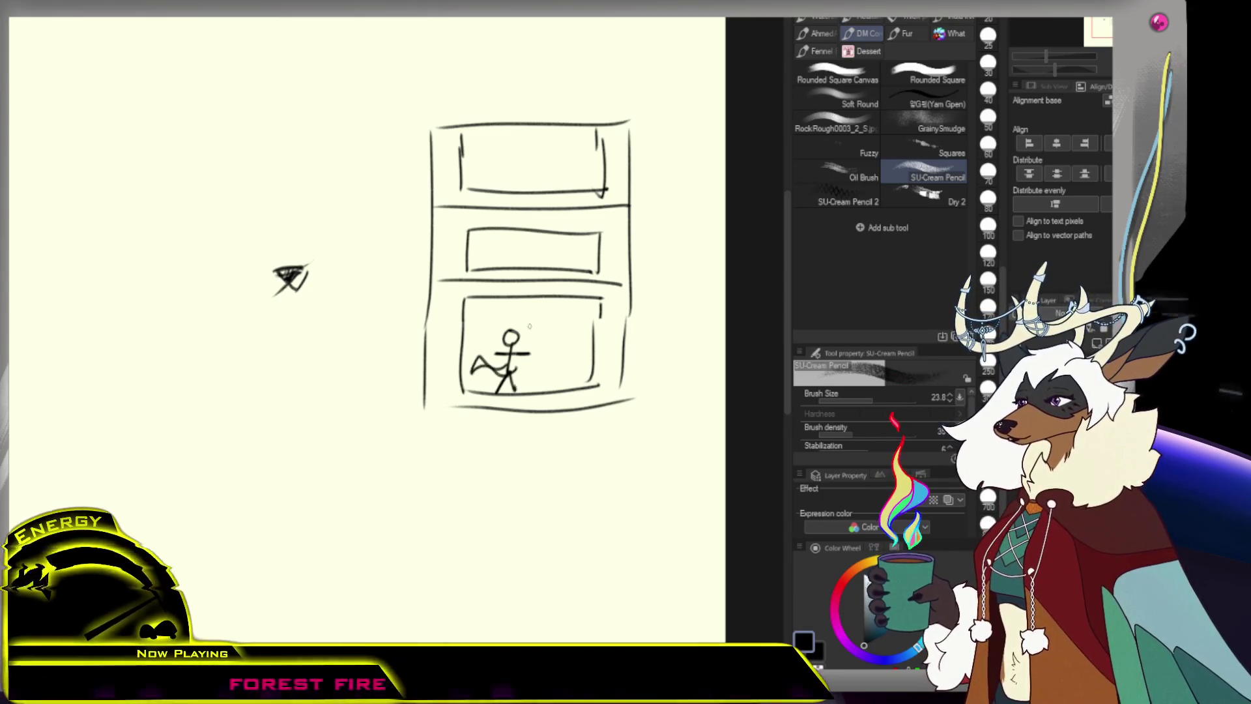
mouse_move(553, 183)
mouse_down()
mouse_move(536, 156)
mouse_move(551, 160)
mouse_move(562, 131)
mouse_move(603, 156)
mouse_move(541, 184)
mouse_move(498, 178)
mouse_up()
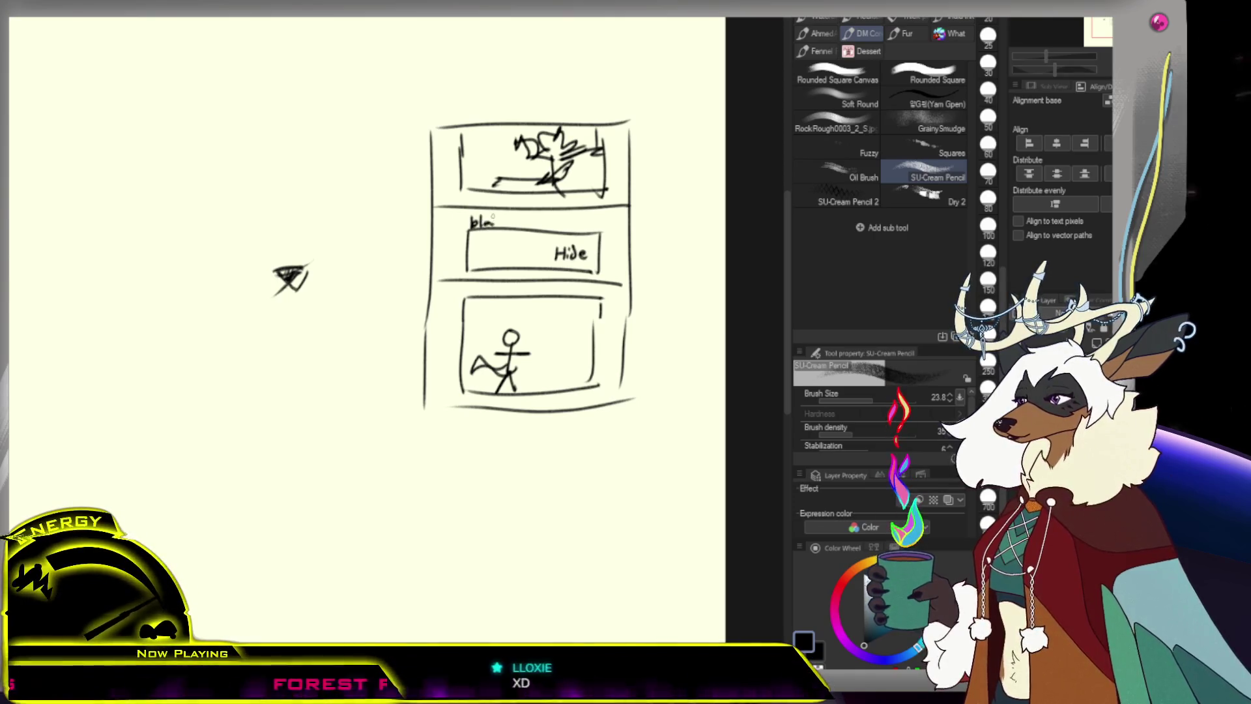
drag(495, 222, 497, 227)
drag(499, 215, 504, 228)
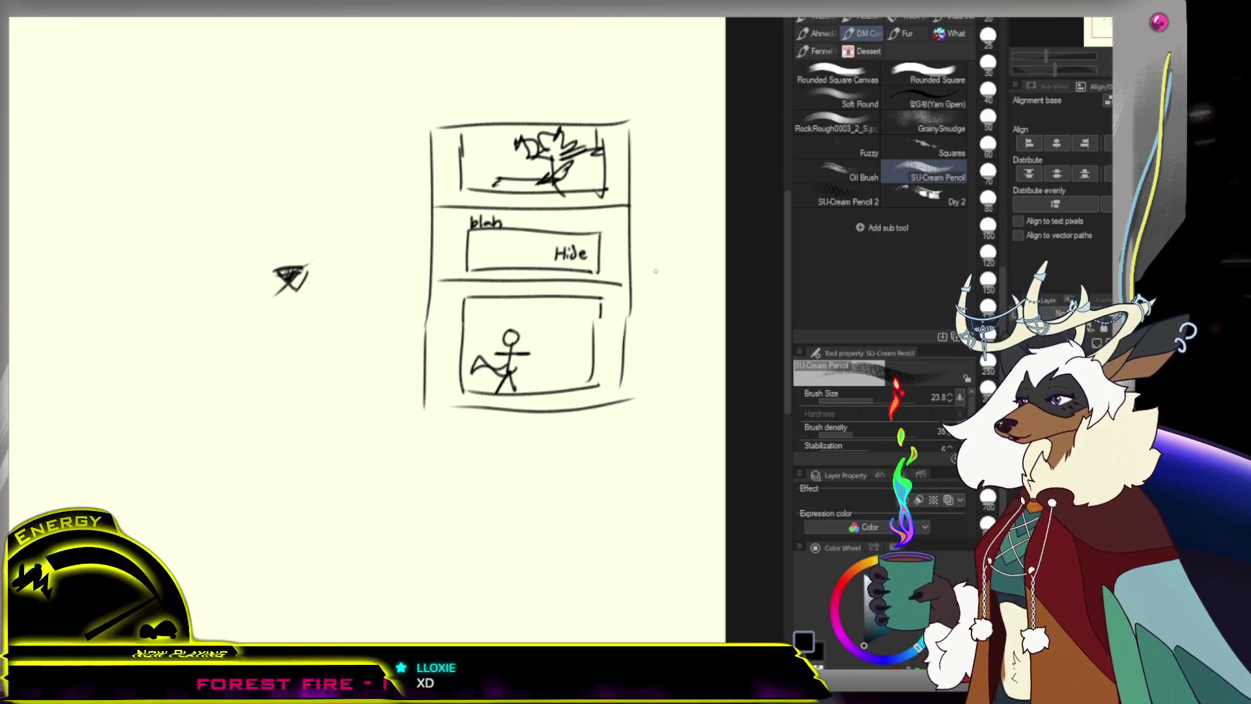
Redraw the Hide box lines, trim their ends, then erase the whole comic panel sketch
drag(461, 239, 609, 235)
key(ctrl+z)
mouse_move(465, 262)
mouse_down()
mouse_move(614, 258)
mouse_move(449, 274)
mouse_move(467, 235)
mouse_up()
key(e)
drag(568, 233, 615, 259)
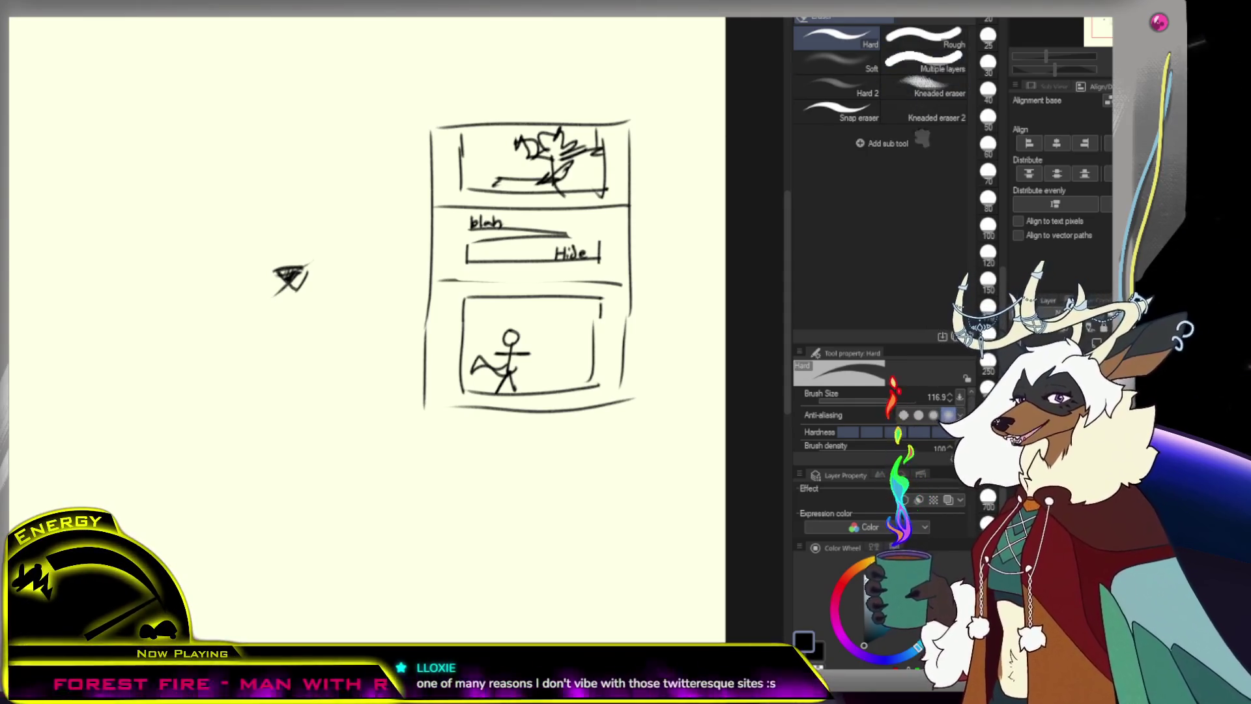
mouse_move(438, 134)
mouse_down()
mouse_move(450, 365)
mouse_move(474, 300)
mouse_move(559, 436)
mouse_move(606, 419)
mouse_up()
Darken the eye sketch and draw a curved stroke above it, adjusting the zoom
key(ctrl+space)
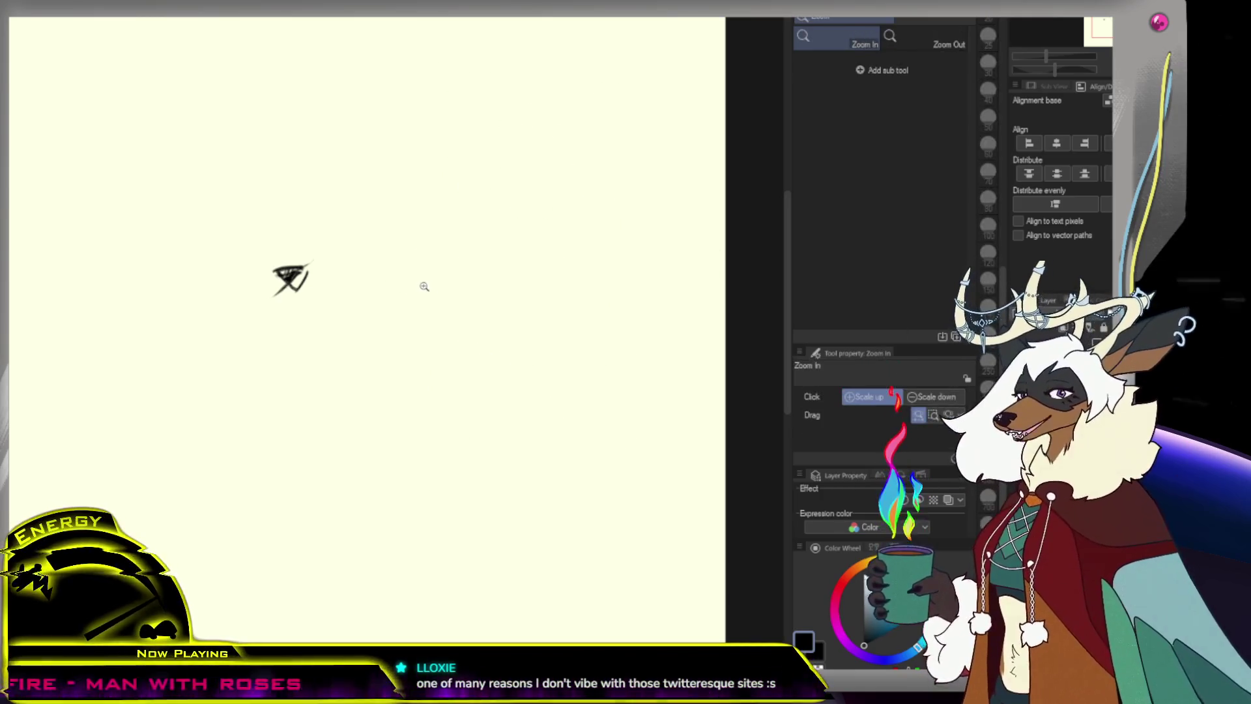
scroll(424, 287, down, 3)
scroll(384, 300, up, 2)
scroll(339, 230, up, 2)
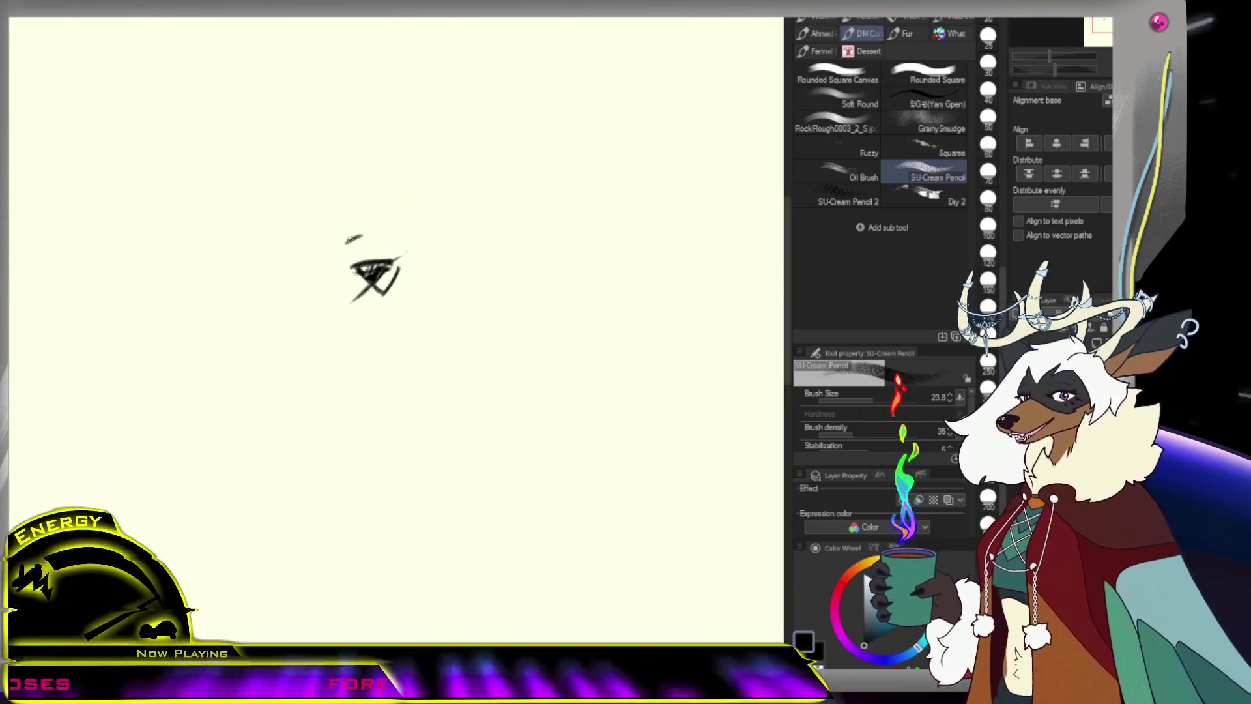
drag(383, 232, 371, 253)
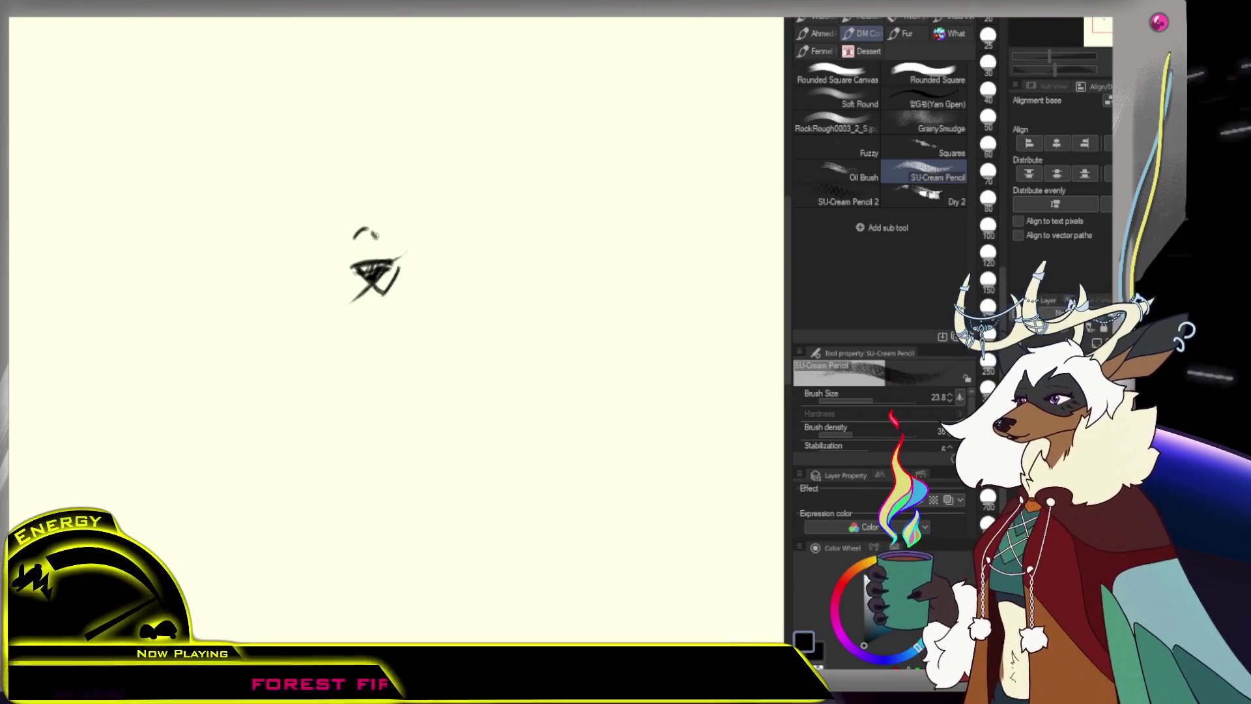
ctrl+alt+click(360, 294)
ctrl+click(360, 295)
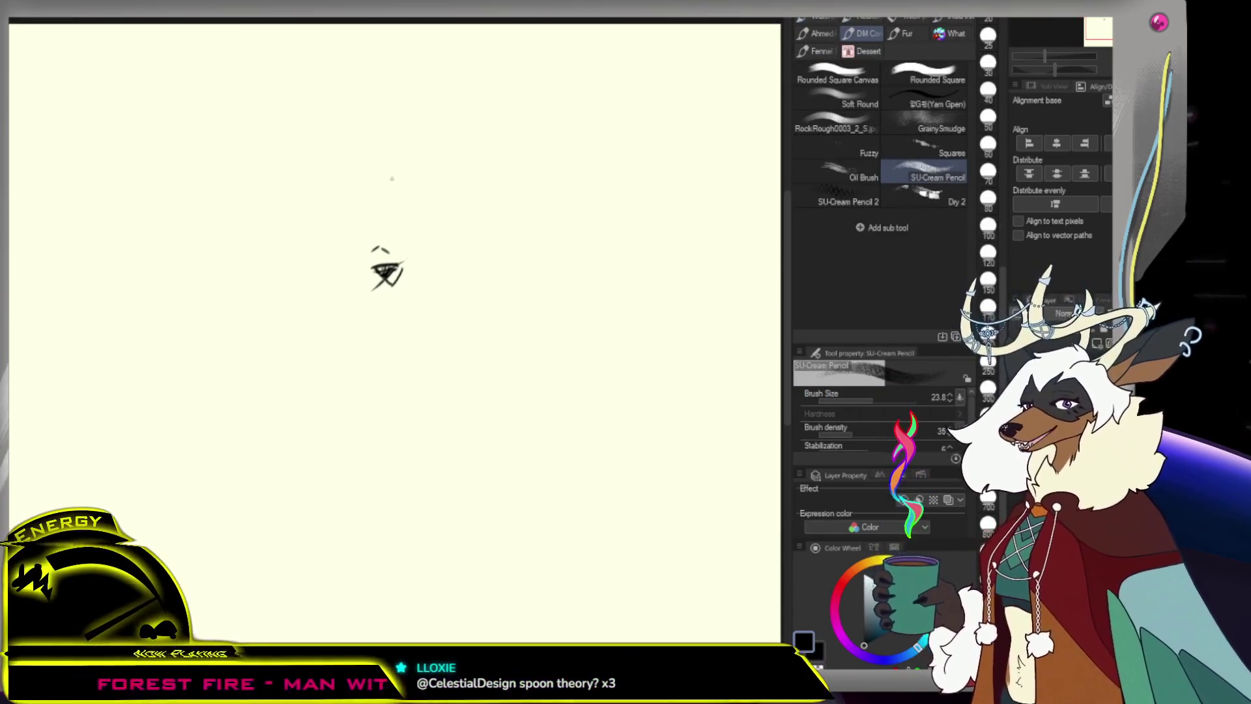
ctrl+alt+click(384, 247)
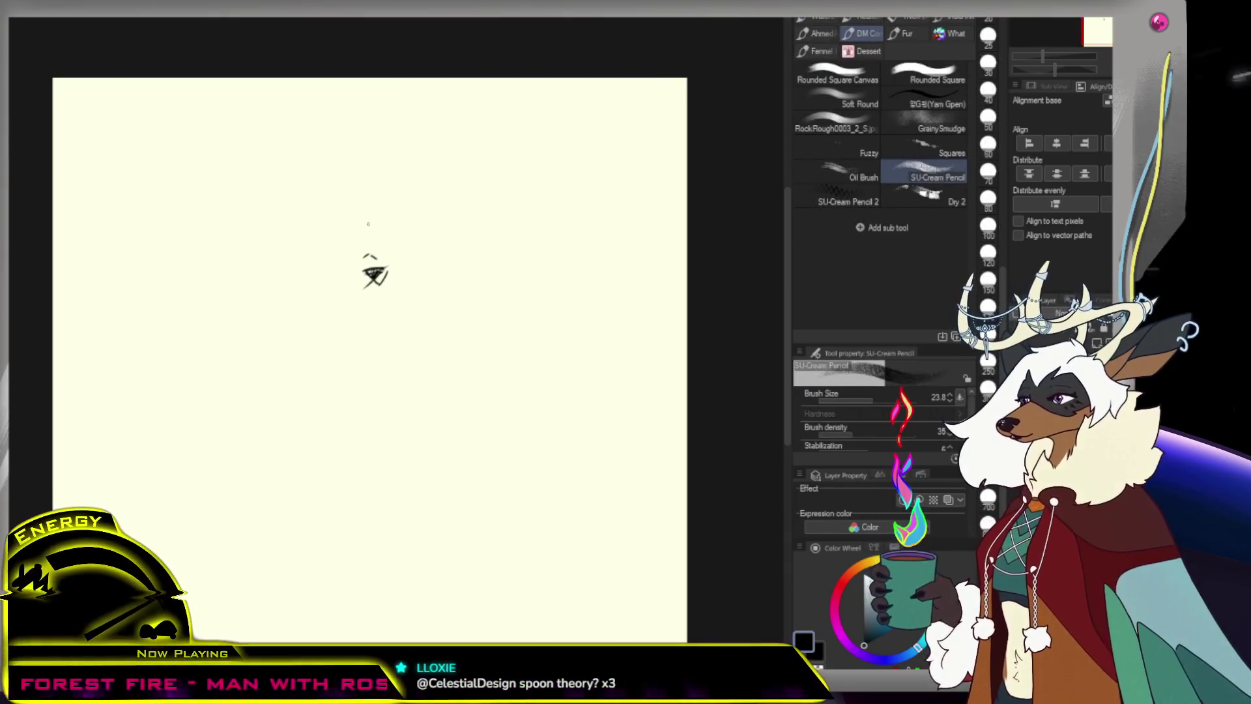
mouse_move(349, 212)
mouse_down()
mouse_move(383, 200)
mouse_move(395, 240)
mouse_move(385, 259)
mouse_up()
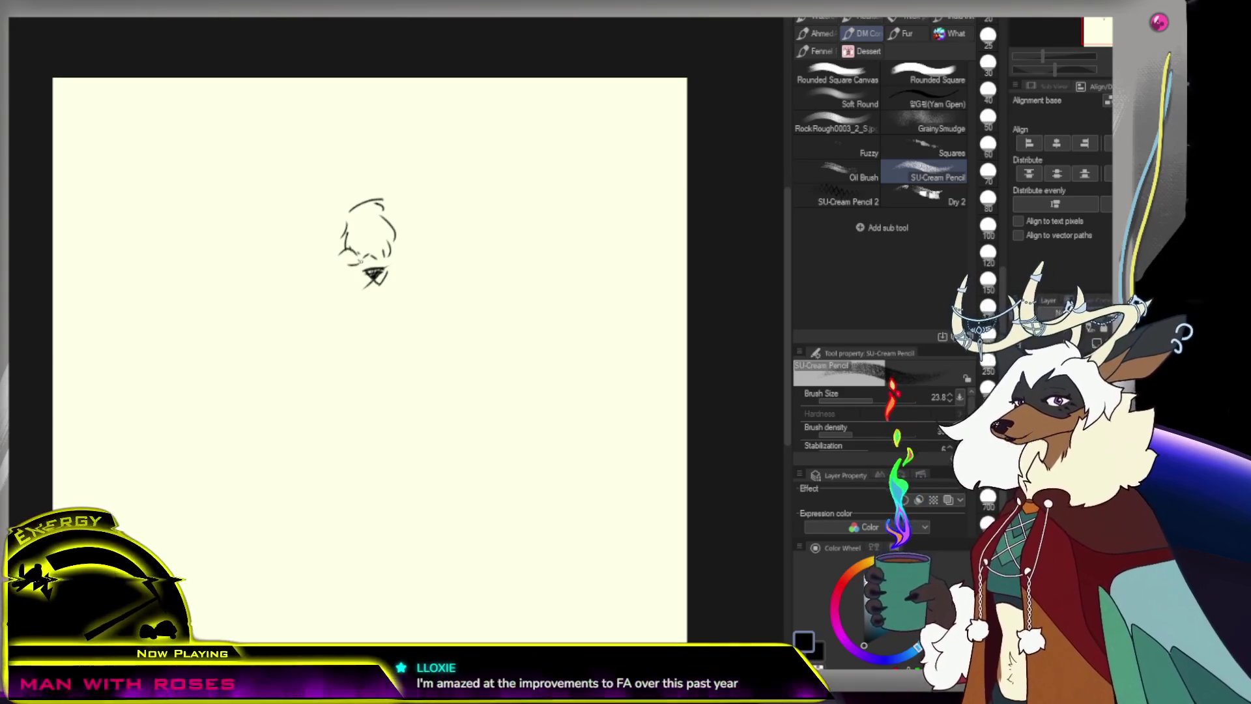
Erase the head-top lines and stray eye strokes, then redraw a hair curve and inner left-side stroke
drag(349, 259, 357, 263)
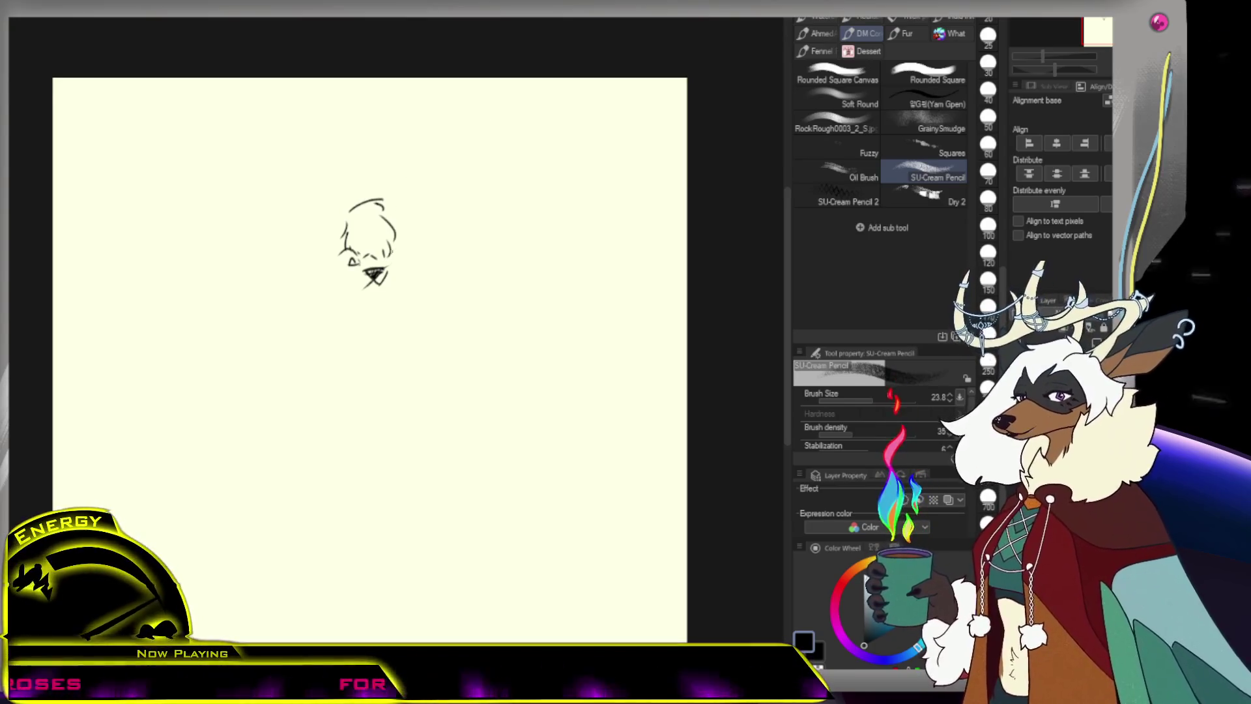
drag(387, 254, 401, 257)
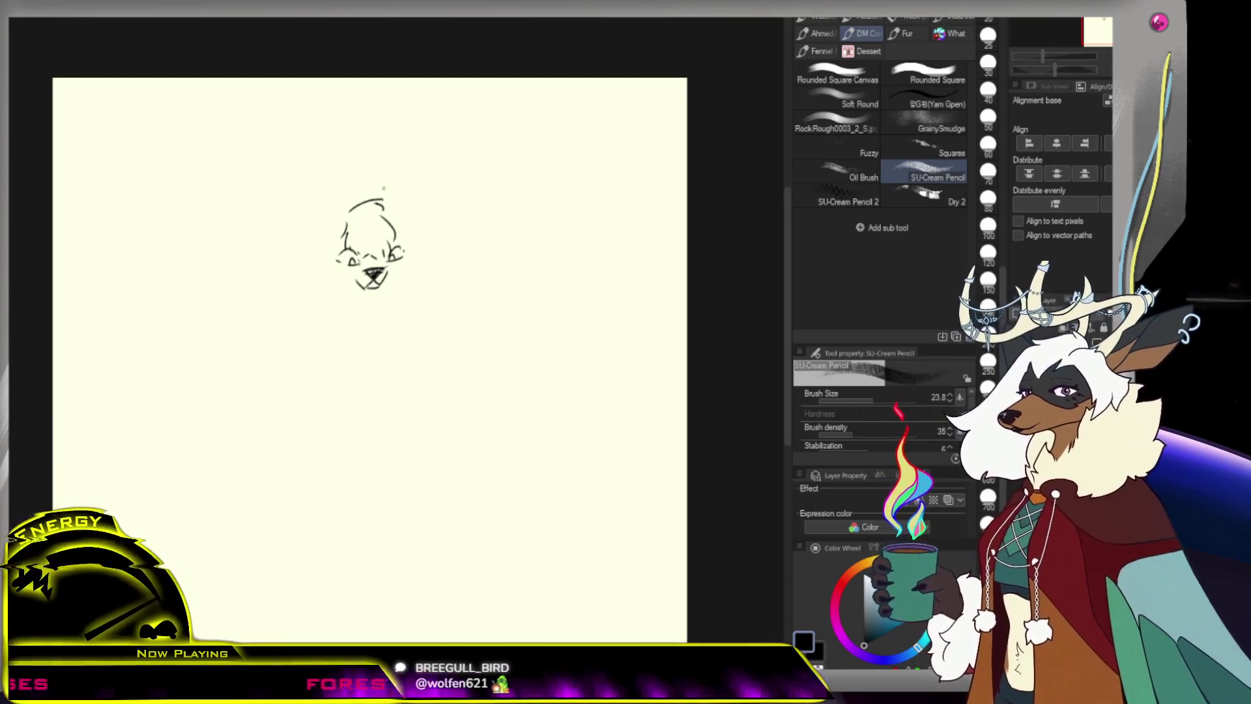
key(e)
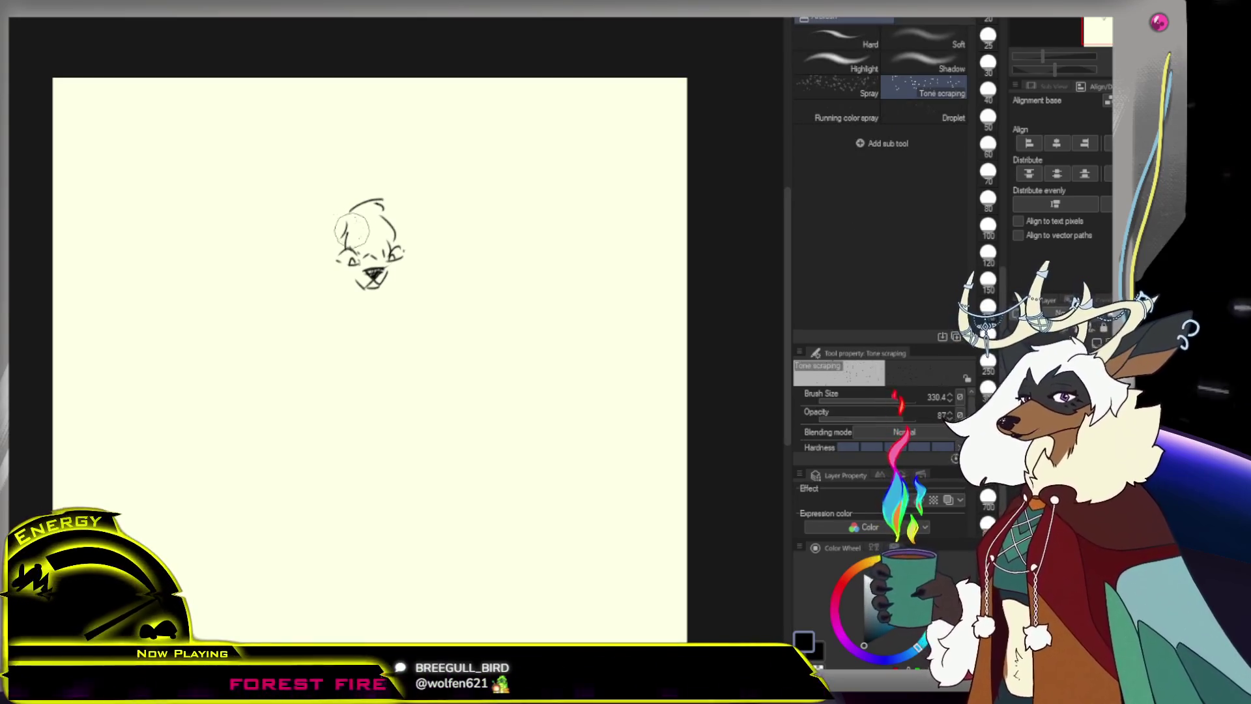
mouse_move(348, 222)
mouse_down()
mouse_move(380, 195)
mouse_move(388, 221)
mouse_up()
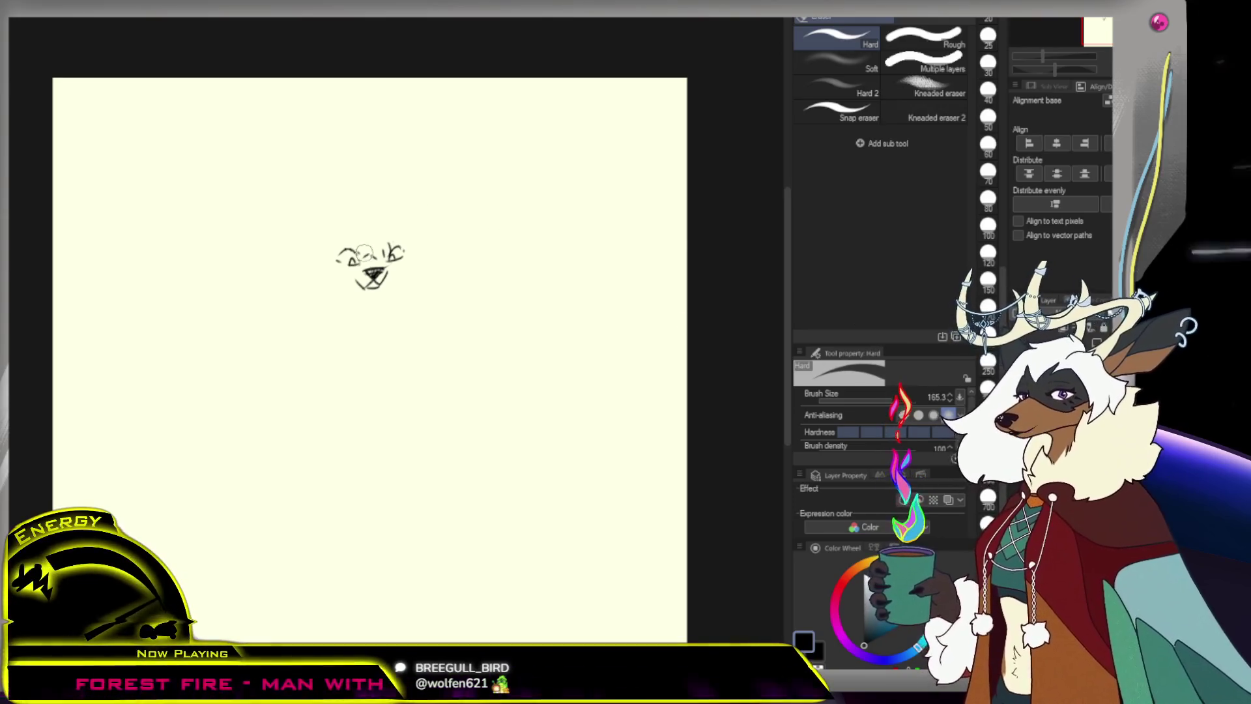
mouse_move(369, 260)
mouse_down()
mouse_move(384, 248)
mouse_move(363, 239)
mouse_up()
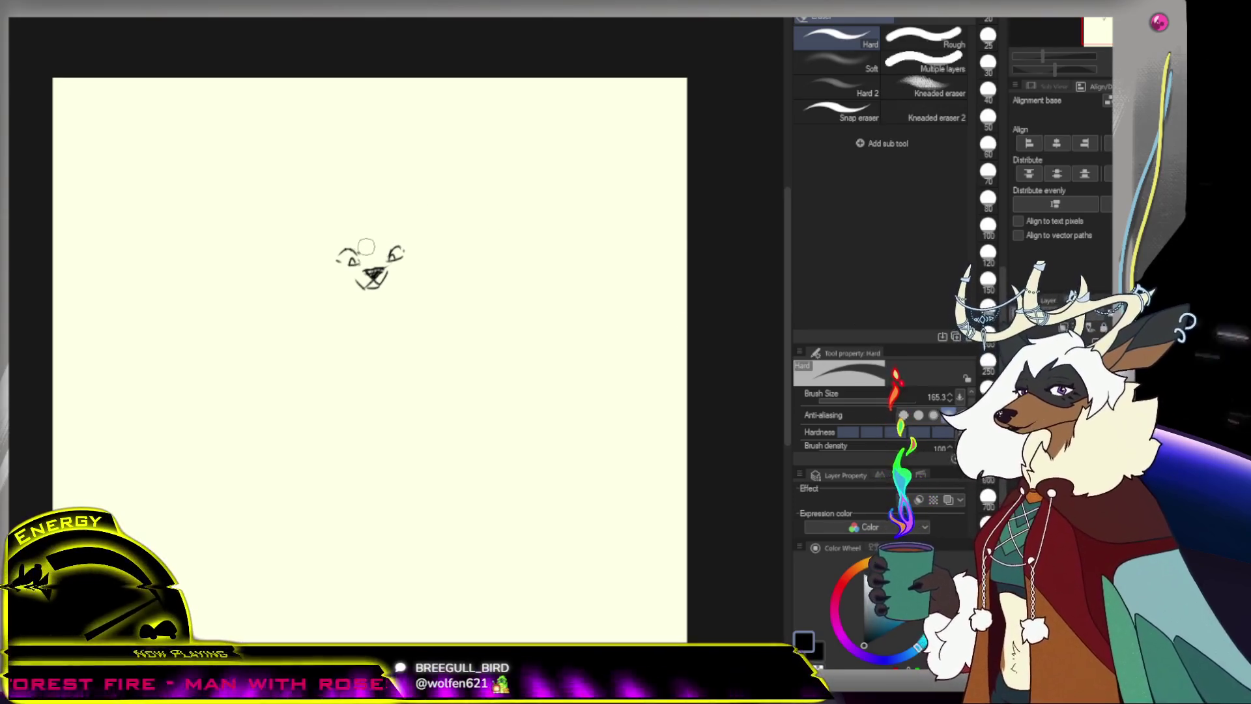
key(p)
mouse_move(358, 217)
mouse_down()
mouse_move(370, 196)
mouse_move(388, 203)
mouse_move(385, 247)
mouse_up()
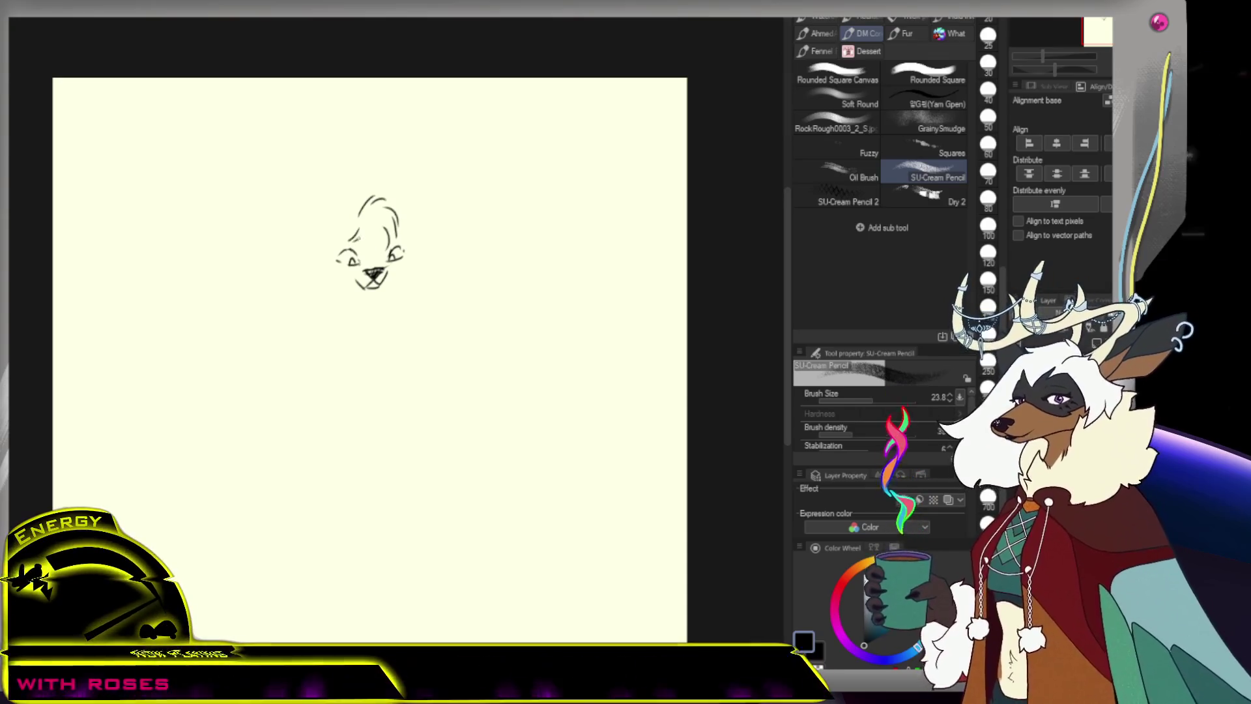
drag(358, 229, 366, 258)
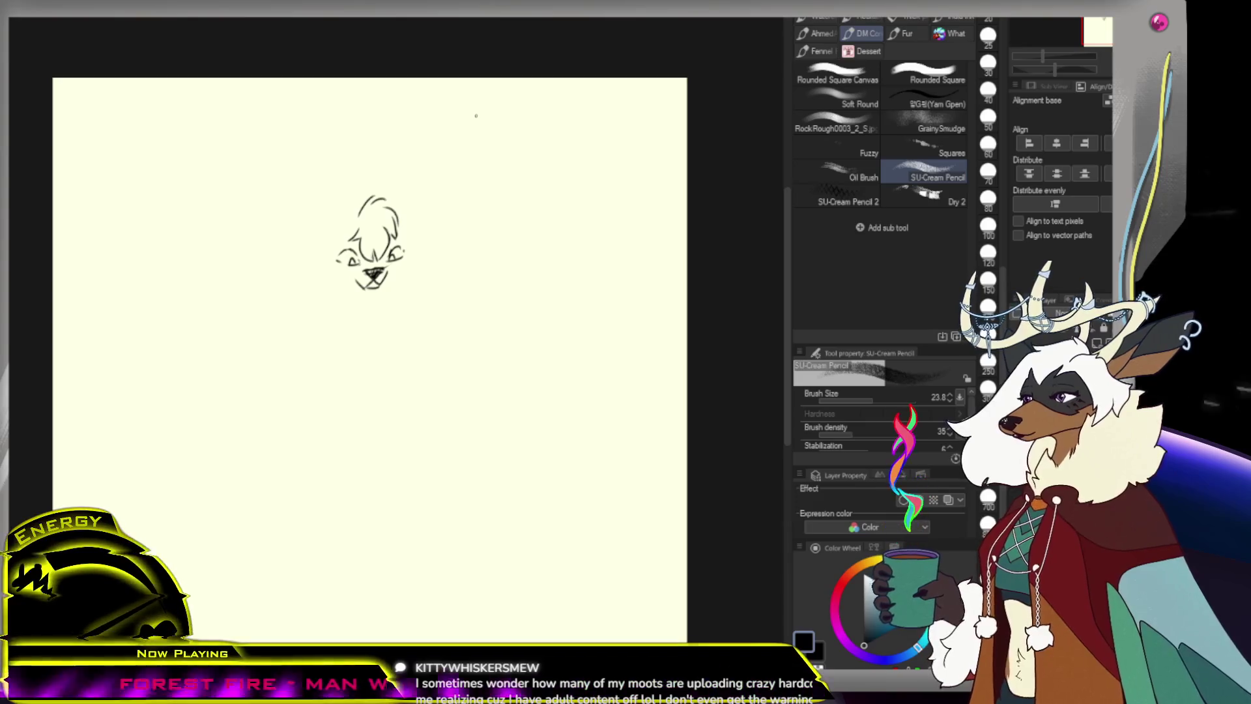
Redraw the right cheek stroke and erase the mouth lines under the nose
key(e)
drag(400, 250, 393, 256)
key(p)
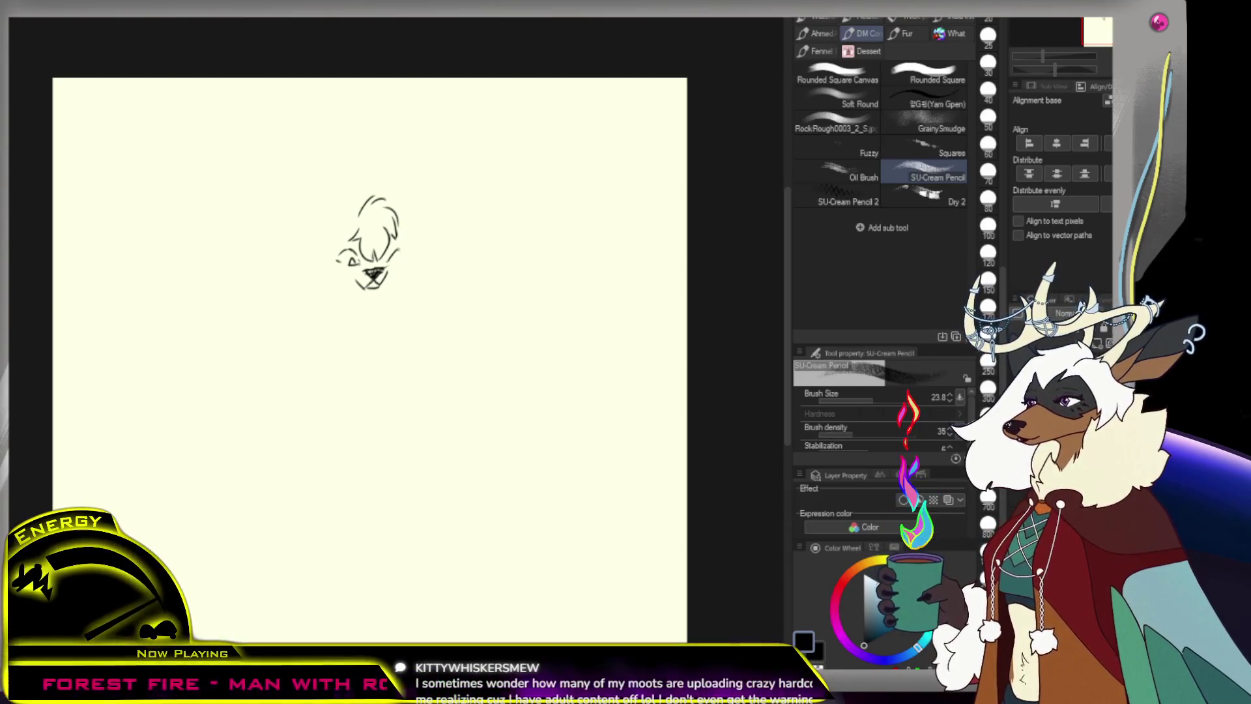
drag(391, 254, 402, 260)
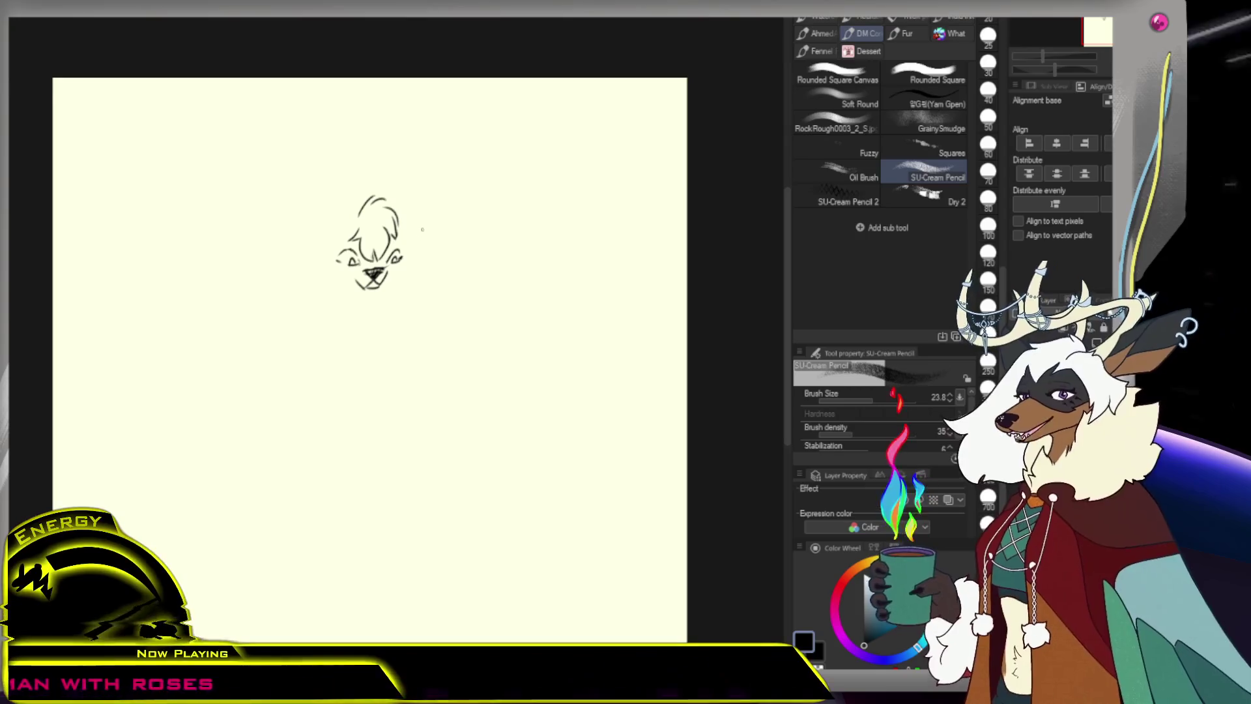
key(e)
drag(364, 286, 376, 290)
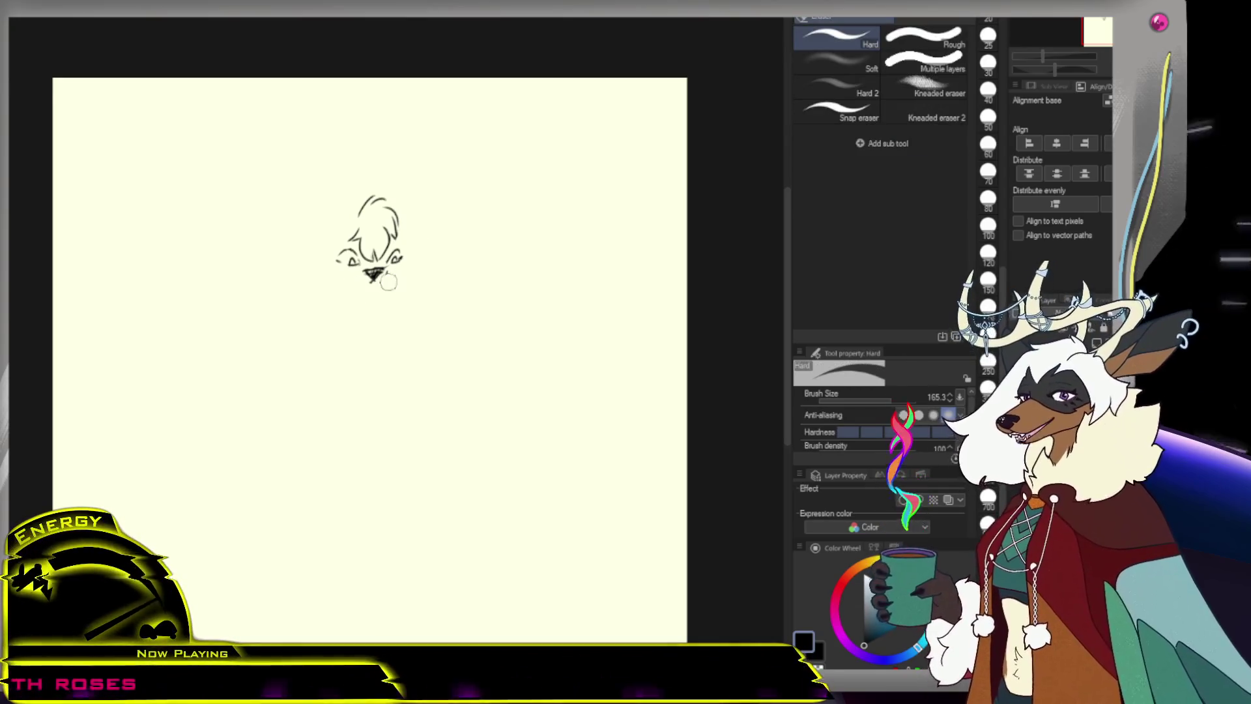
key(p)
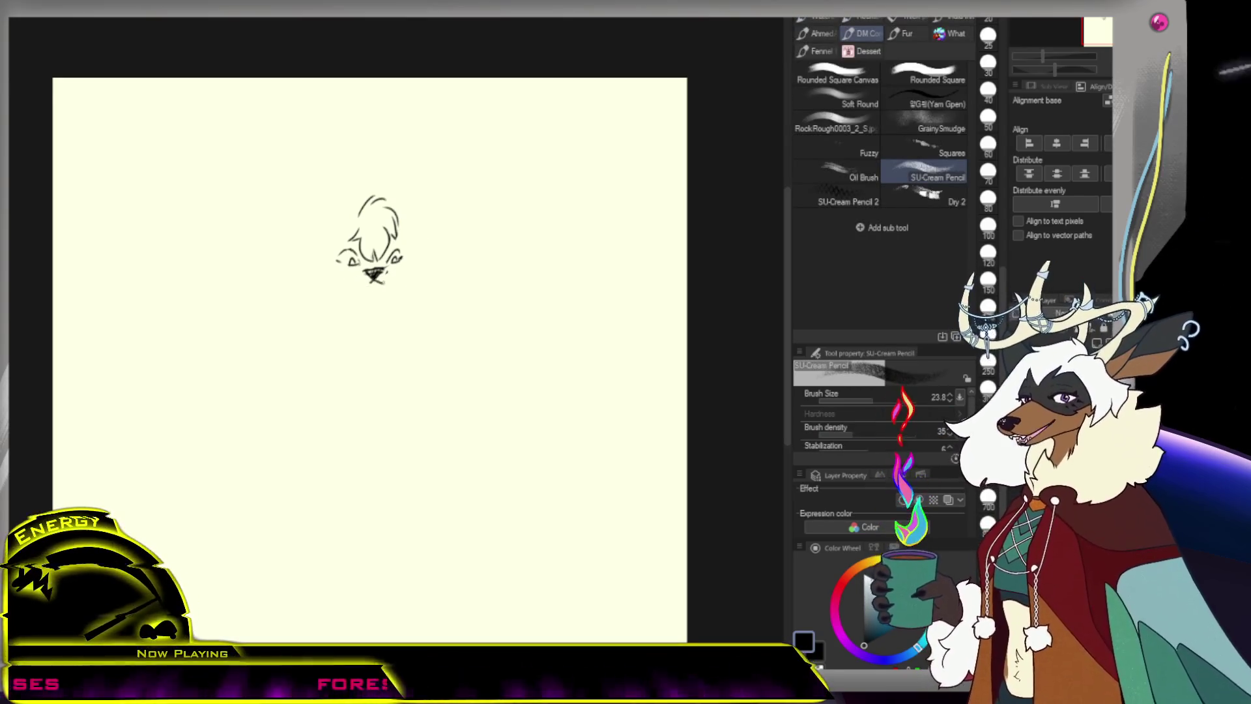
key(e)
key(p)
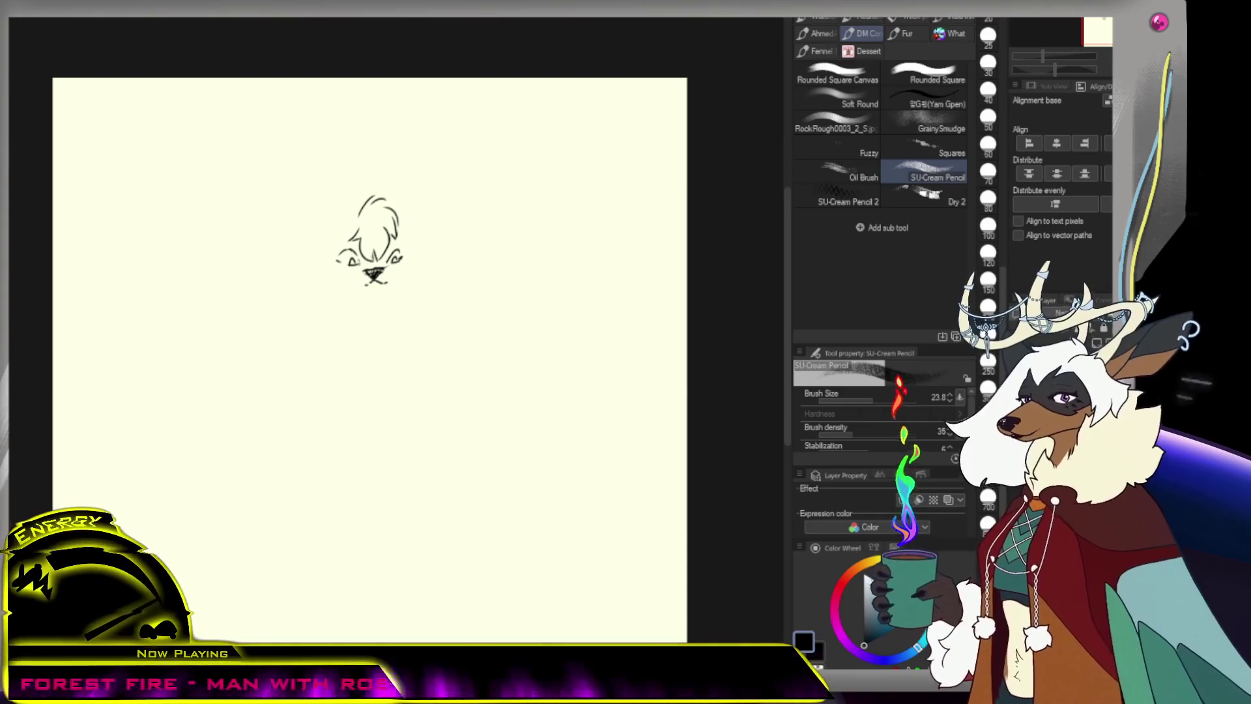
drag(410, 150, 406, 196)
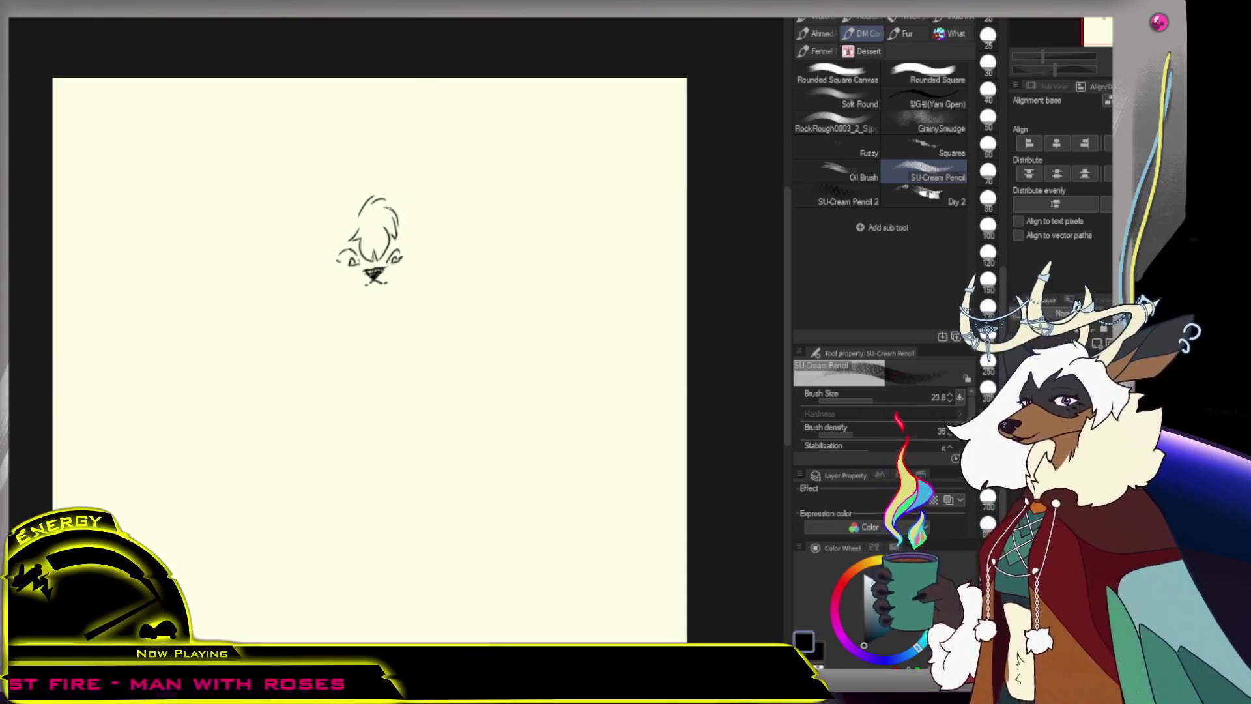
key(ctrl+z)
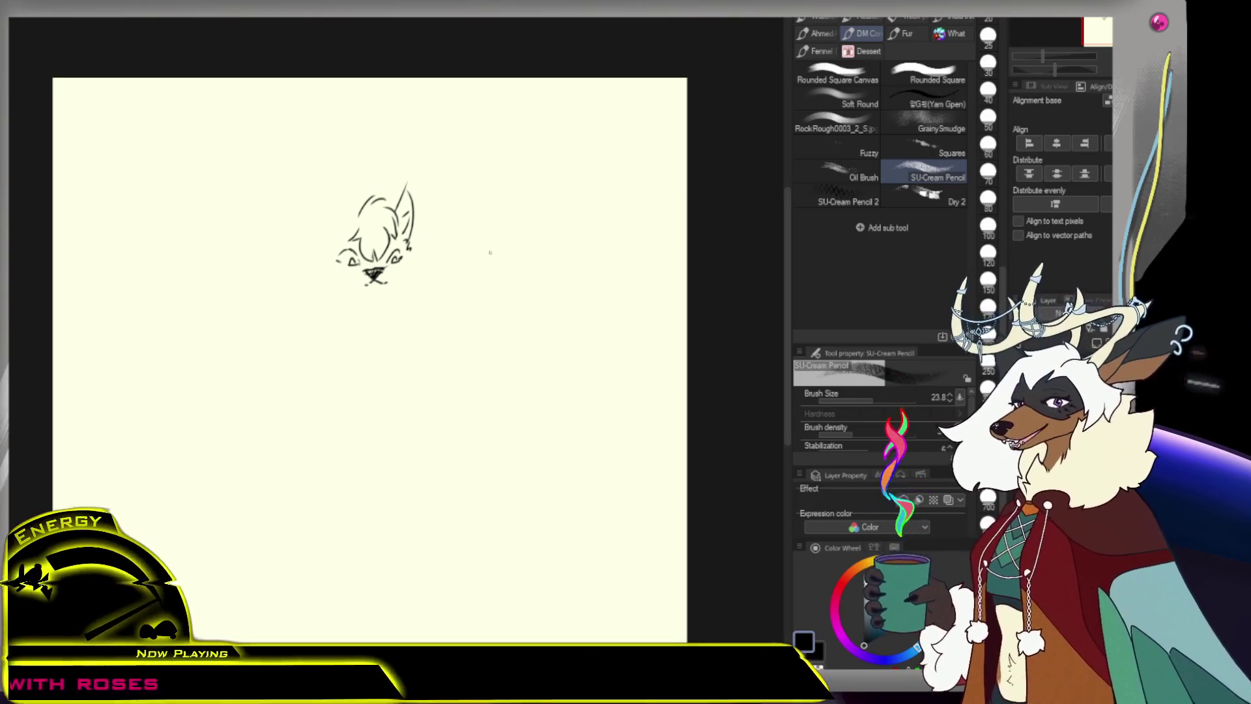
Doodle a practice open eye, a closed eye and an arrow beside the head
mouse_move(499, 268)
mouse_down()
mouse_move(525, 266)
mouse_move(512, 268)
mouse_move(522, 252)
mouse_up()
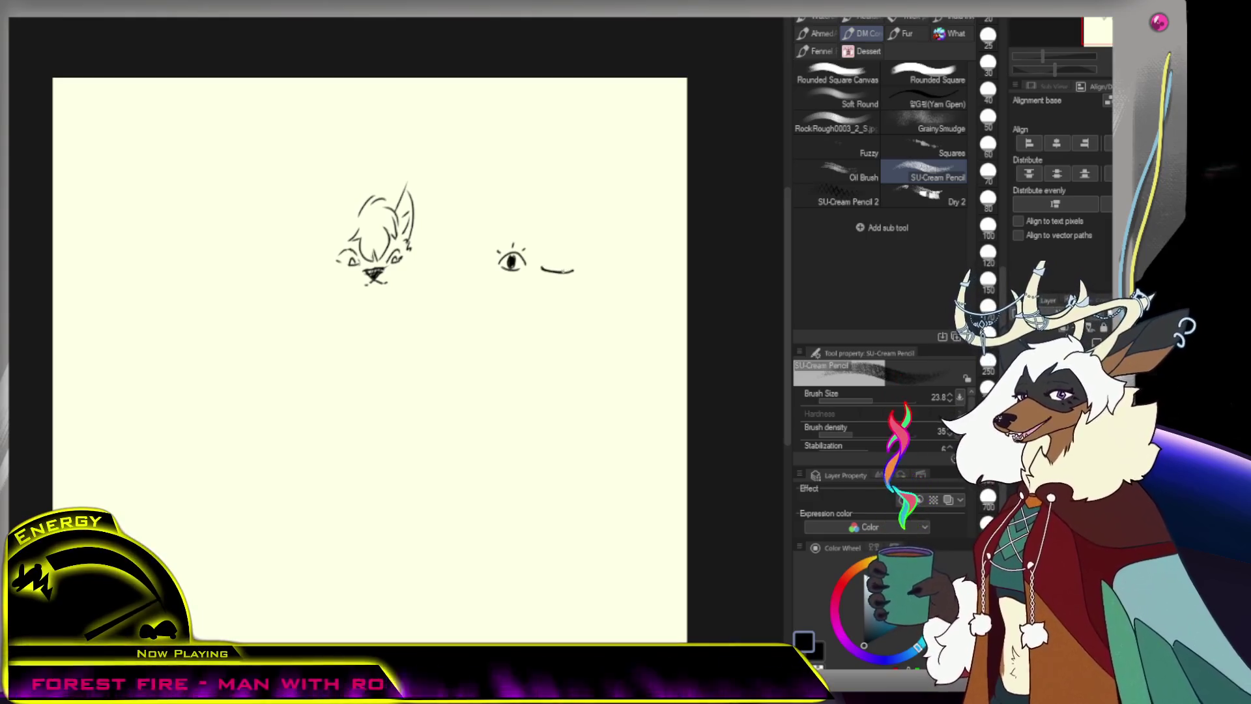
drag(545, 264, 565, 263)
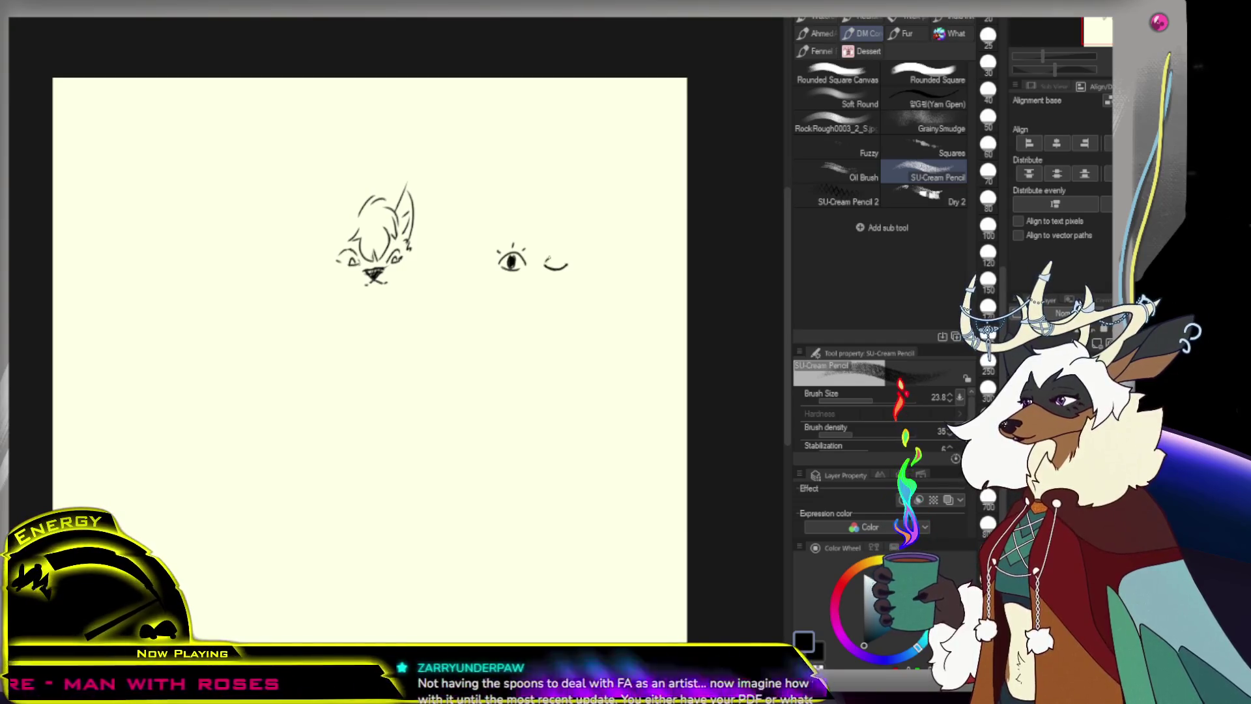
drag(544, 266, 578, 259)
drag(578, 249, 588, 258)
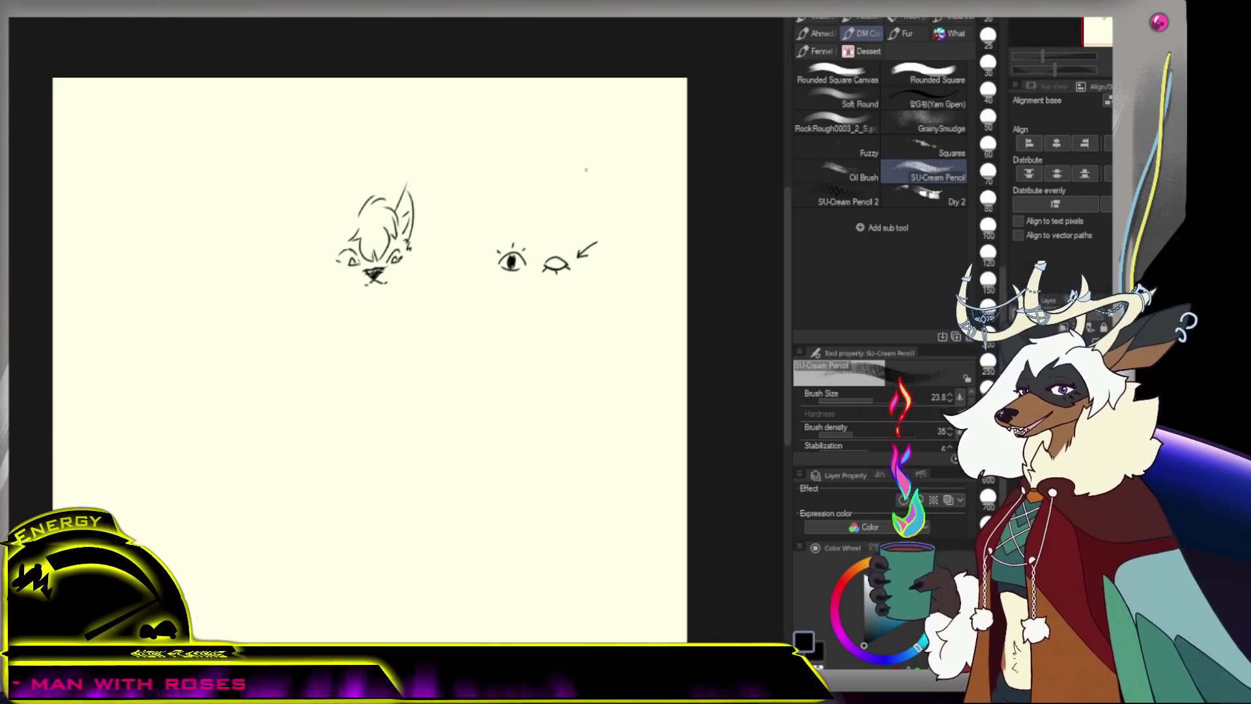
Erase the doodles and draw the left ear, keeping only its inner line
key(e)
mouse_move(590, 251)
mouse_down()
mouse_move(603, 238)
mouse_move(510, 260)
mouse_up()
key(p)
mouse_move(325, 191)
mouse_down()
mouse_move(352, 225)
mouse_move(326, 253)
mouse_up()
key(ctrl+z)
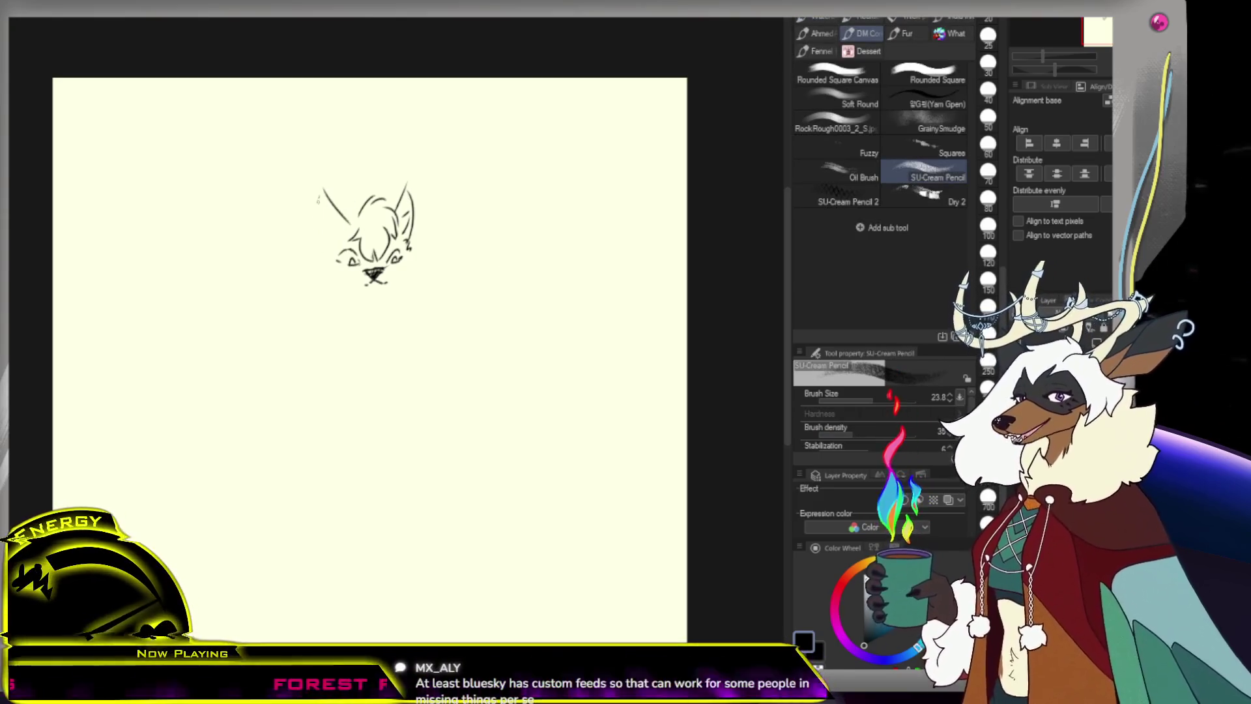
Remove the left-cheek squiggle, then add a fur mark inside the left ear and a curved left cheek stroke
key(ctrl+z)
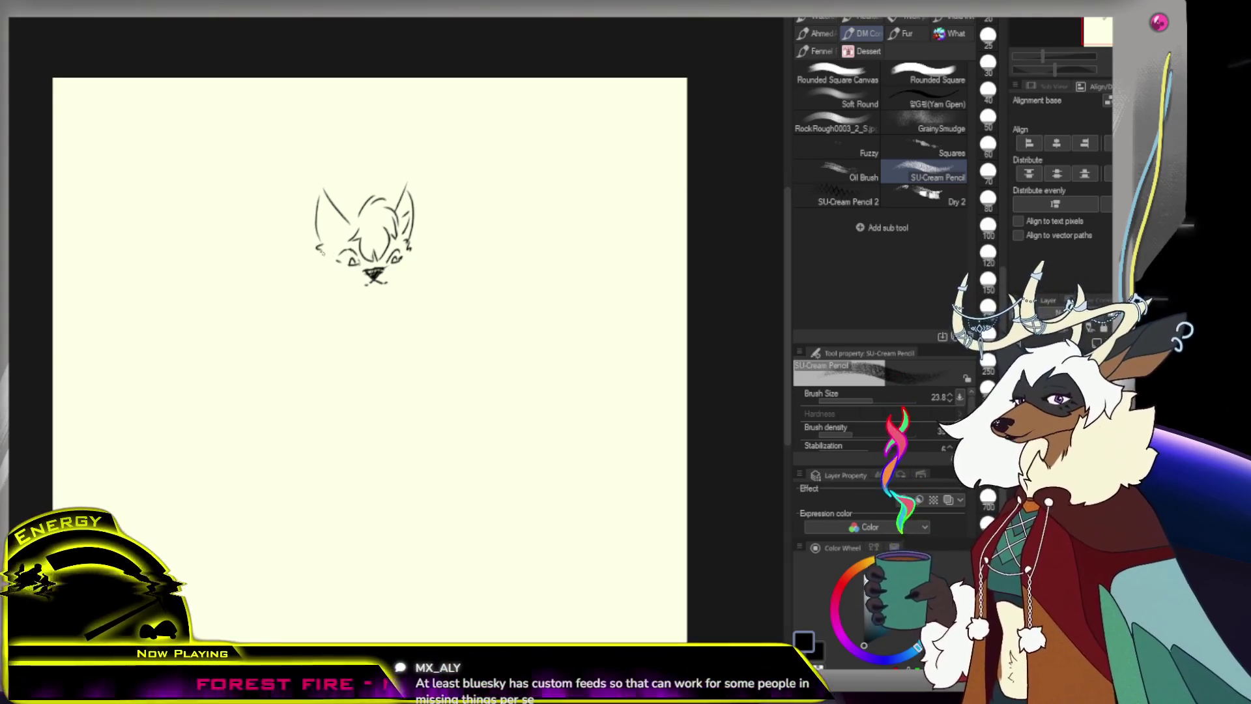
drag(322, 209, 324, 216)
click(363, 184)
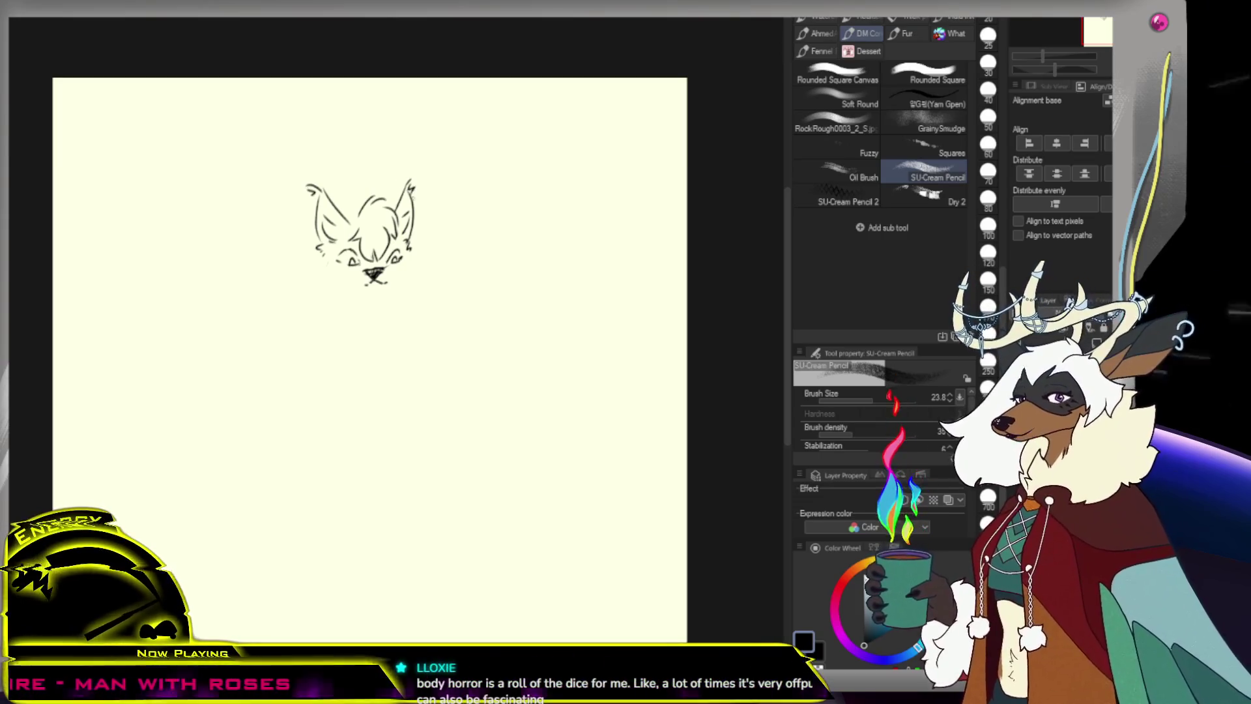
mouse_move(362, 274)
mouse_down()
mouse_move(367, 236)
mouse_move(329, 250)
mouse_move(338, 257)
mouse_up()
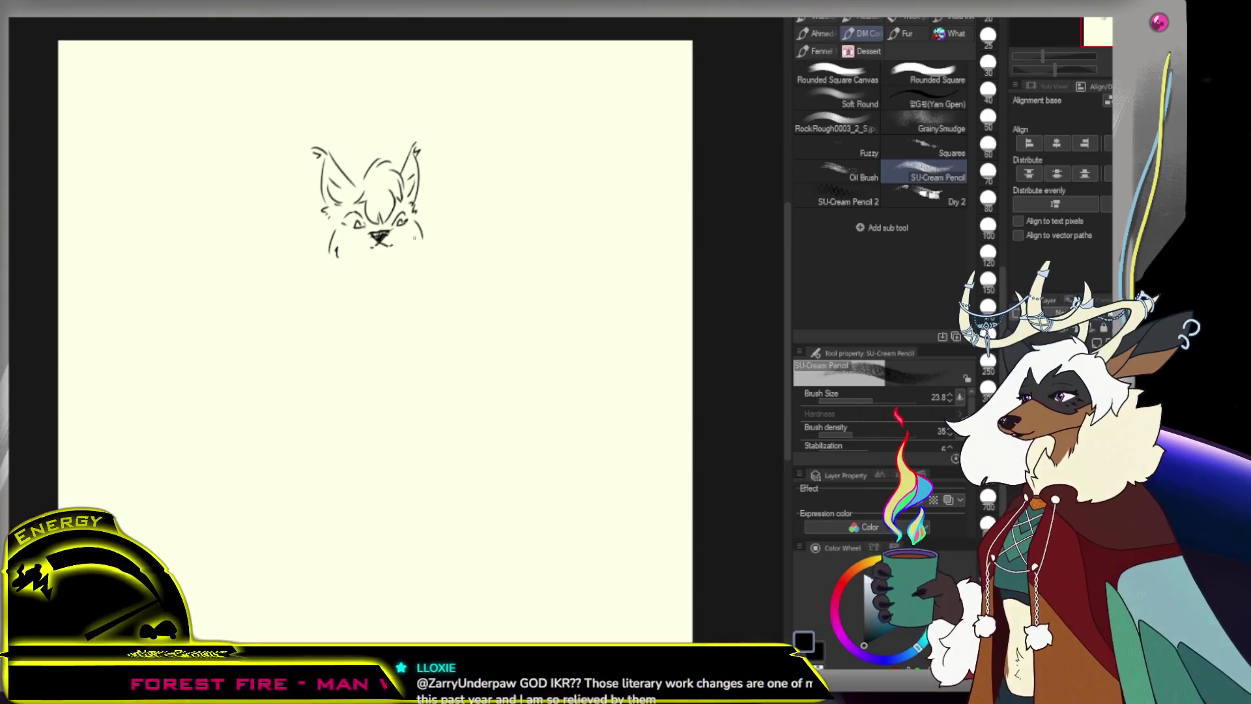
Draw the chin line under the head, replacing a small mark with a longer stroke
drag(347, 259, 401, 246)
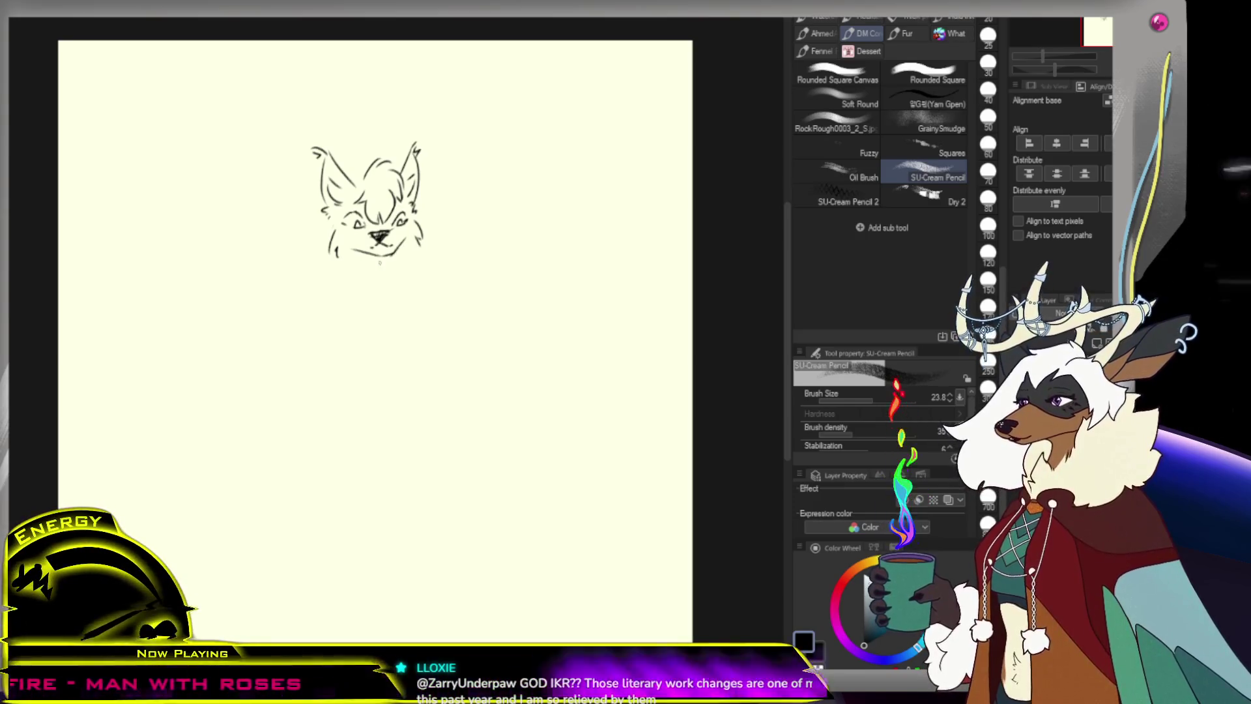
drag(360, 261, 362, 268)
key(ctrl+z)
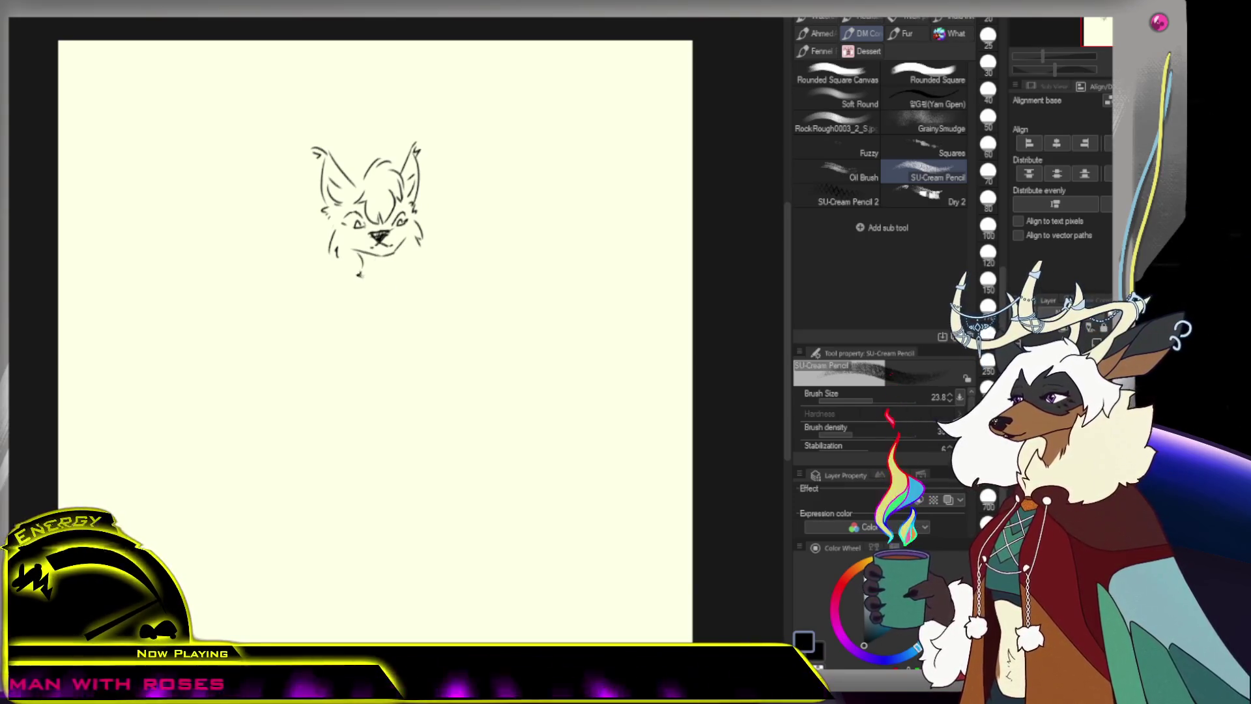
drag(357, 274, 409, 274)
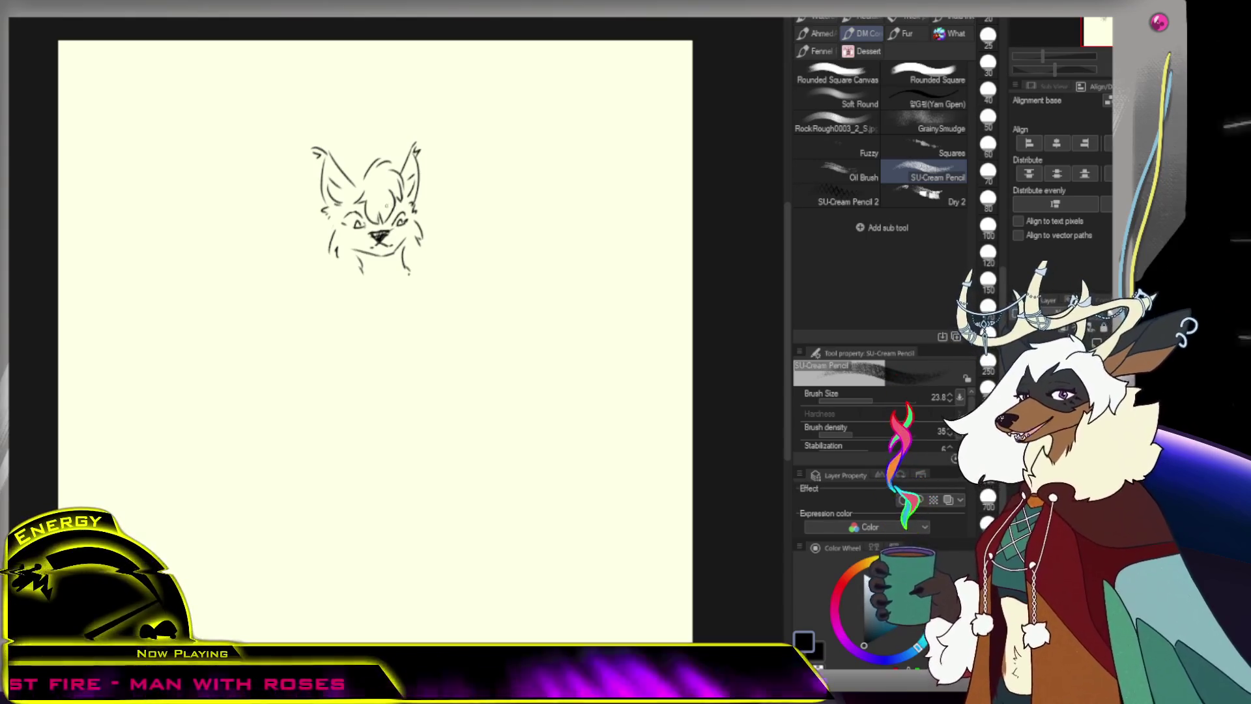
Extend the neck line down and add a chest ruff stroke, removing the extra right chest stroke
mouse_move(358, 264)
mouse_down()
mouse_move(356, 291)
mouse_move(368, 280)
mouse_move(322, 300)
mouse_up()
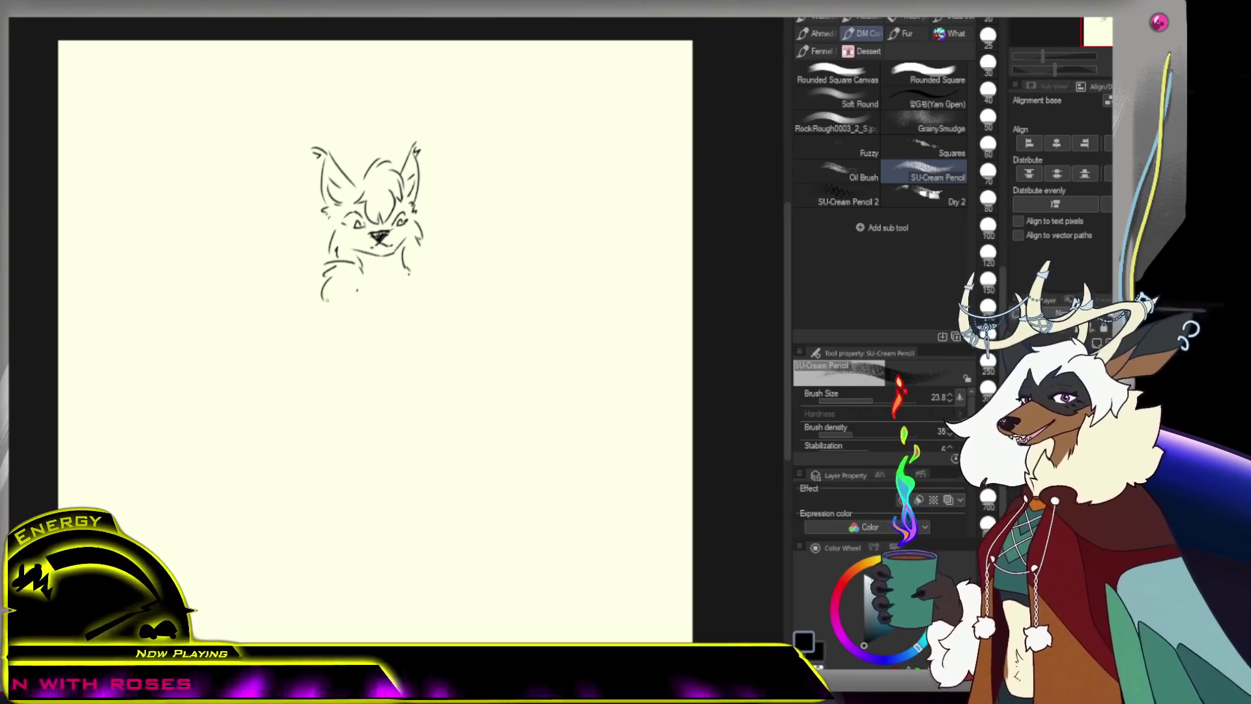
mouse_move(367, 279)
mouse_down()
mouse_move(396, 269)
mouse_move(404, 312)
mouse_move(393, 341)
mouse_up()
drag(404, 262, 424, 257)
key(ctrl+z)
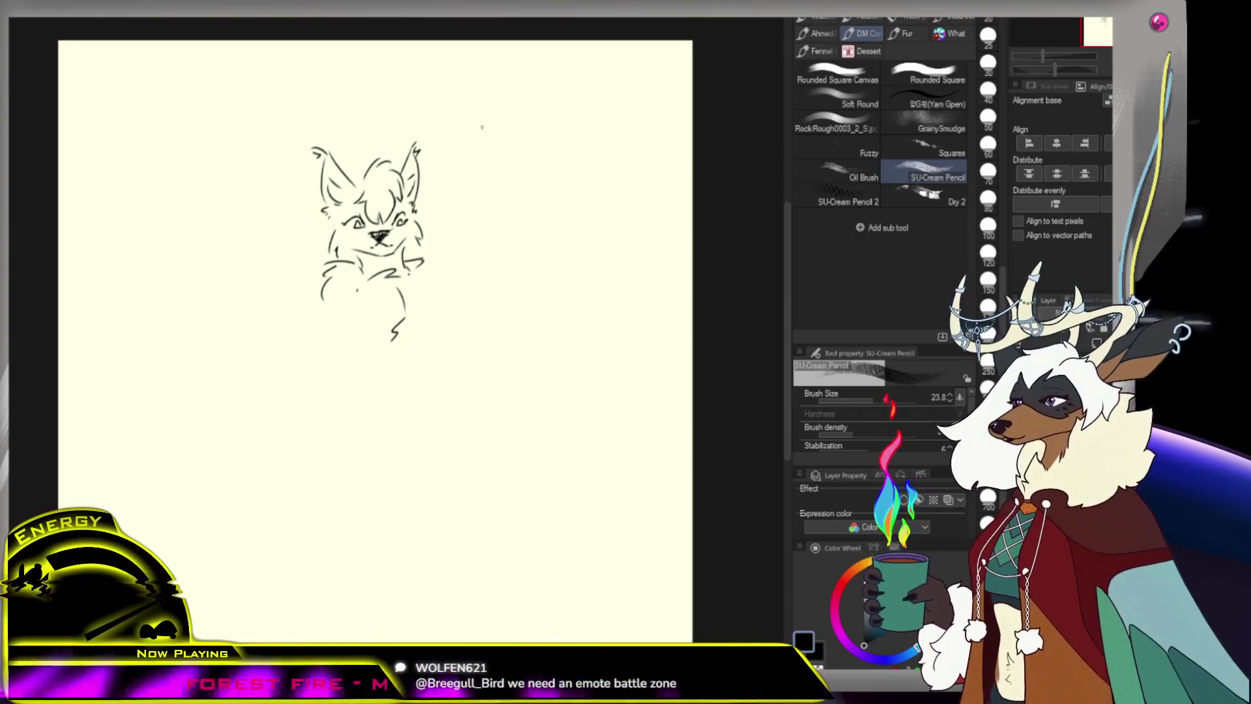
scroll(294, 236, up, 5)
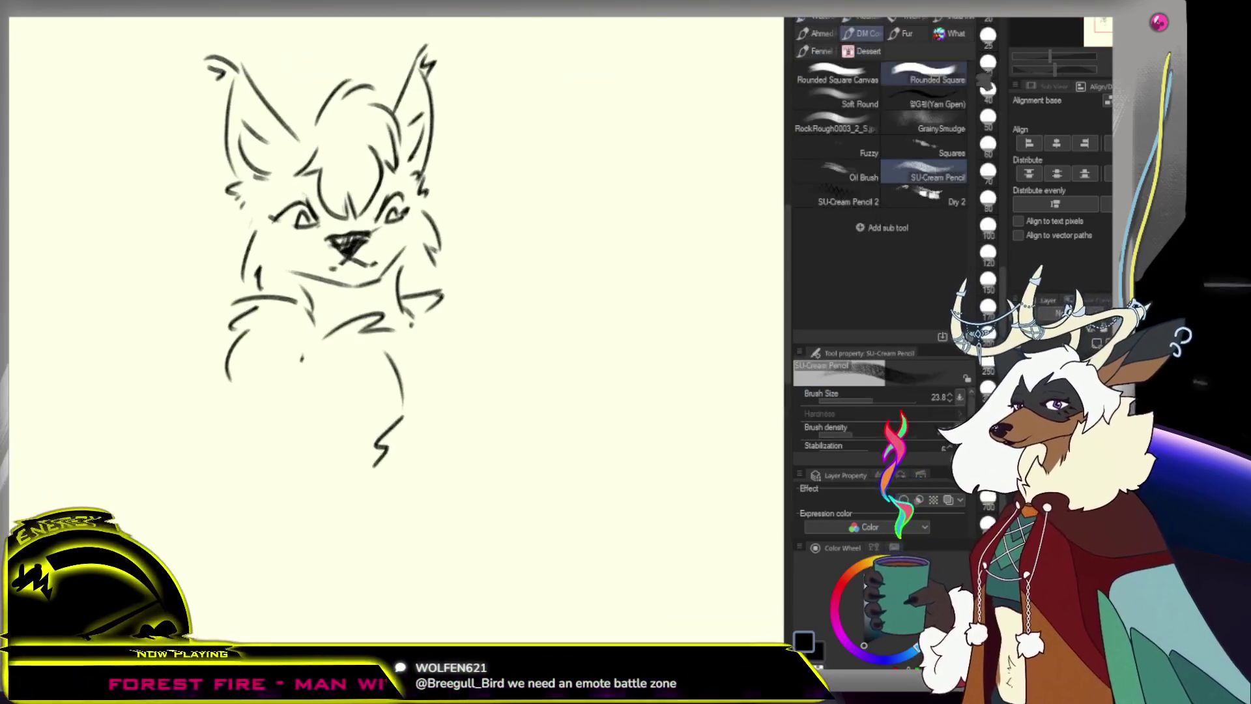
Rotate and flip the view, then redraw the left eye with a short line beneath it
key(minus)
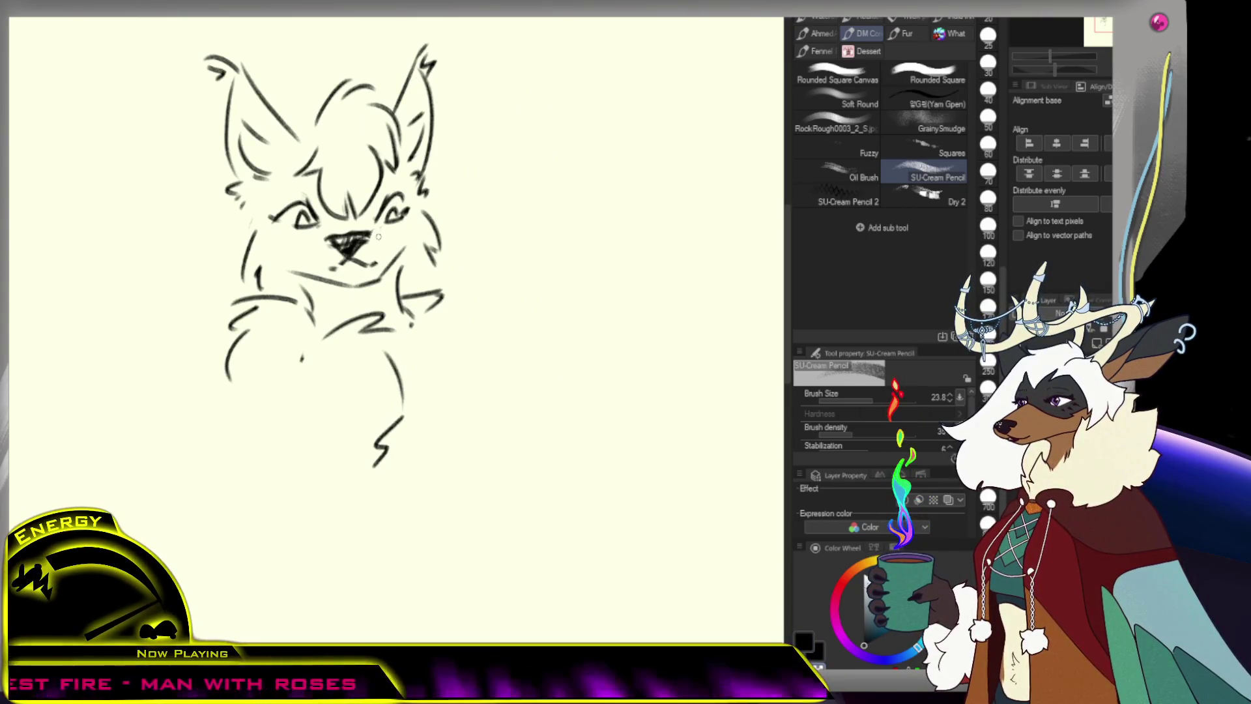
key(e)
key(p)
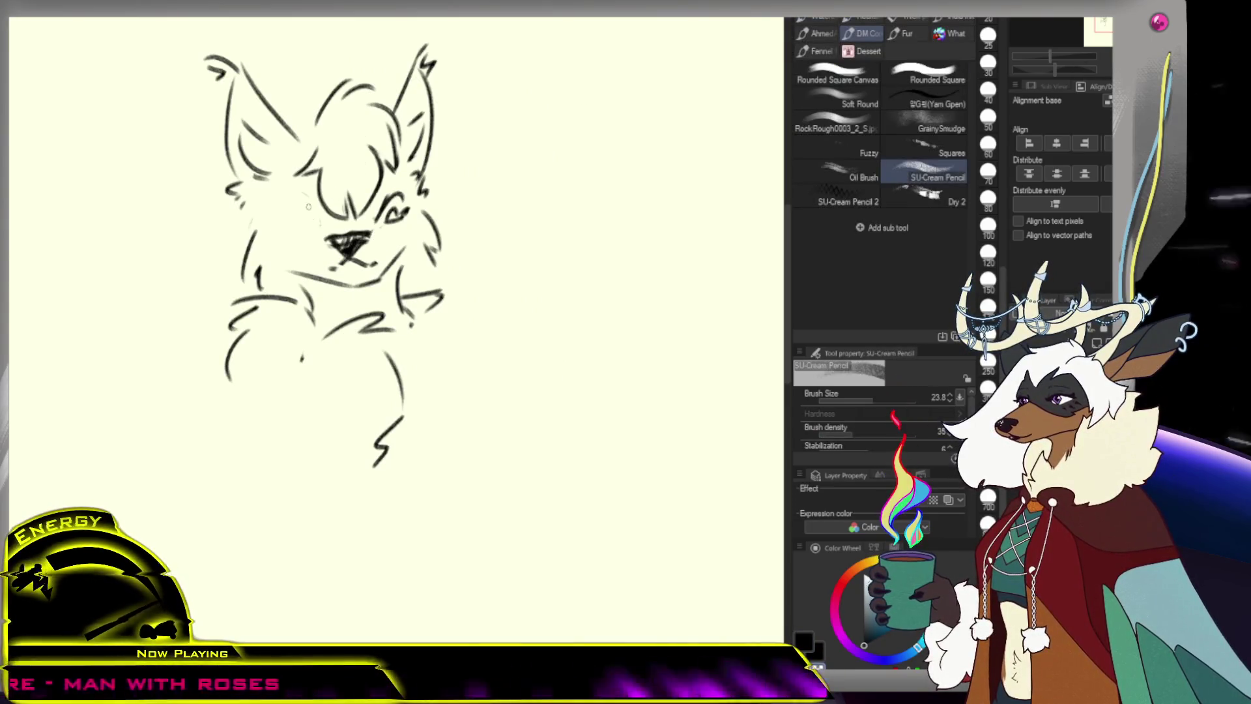
drag(293, 203, 314, 226)
key(ctrl+z)
key(ctrl+z)
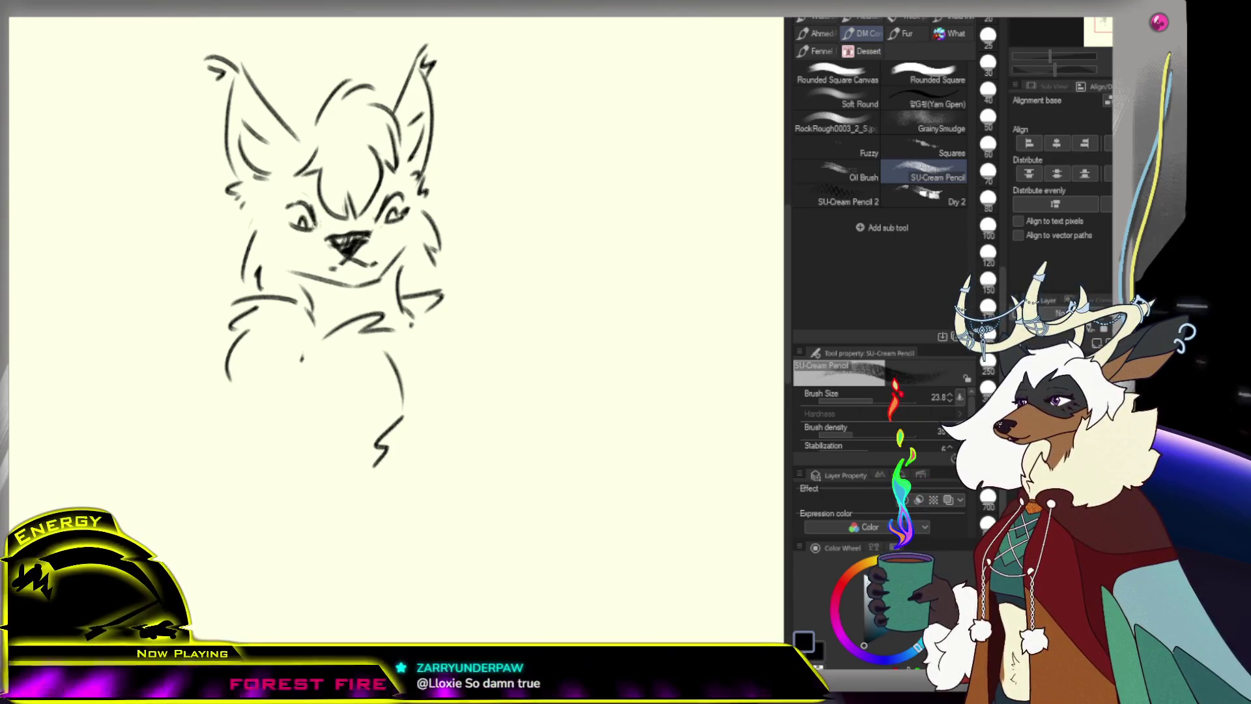
mouse_move(302, 219)
mouse_down()
mouse_move(314, 227)
mouse_move(283, 213)
mouse_up()
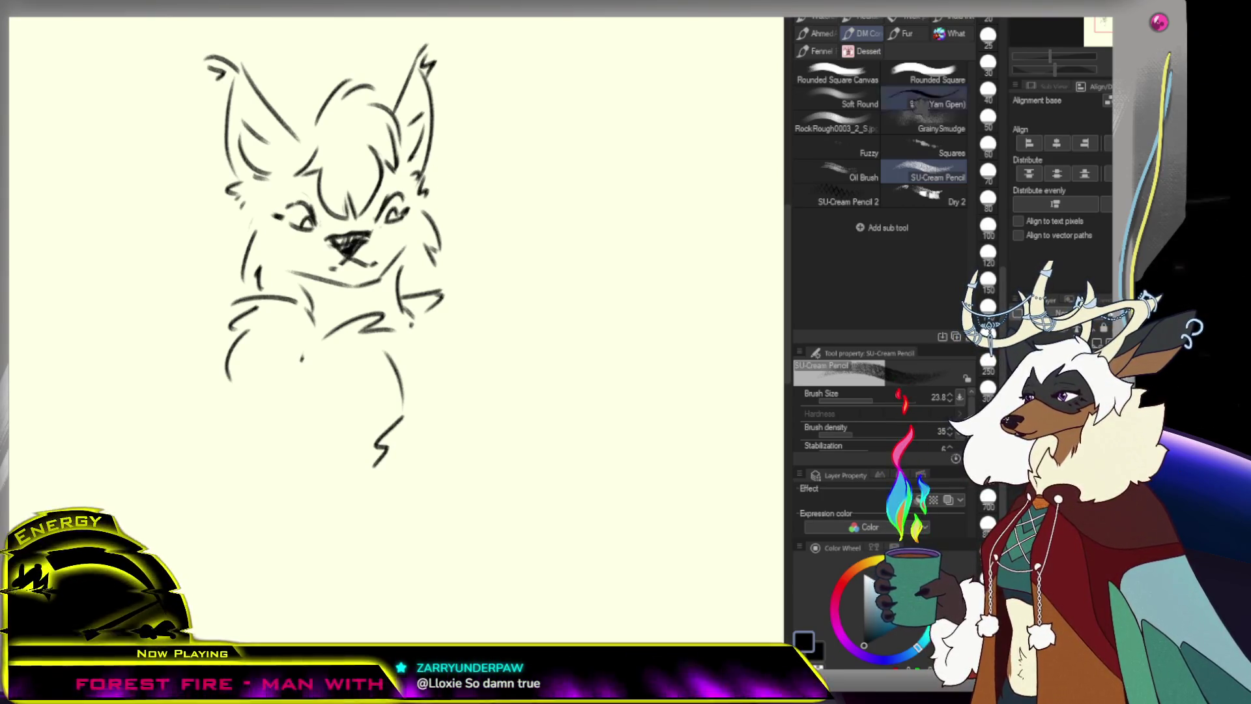
key(h)
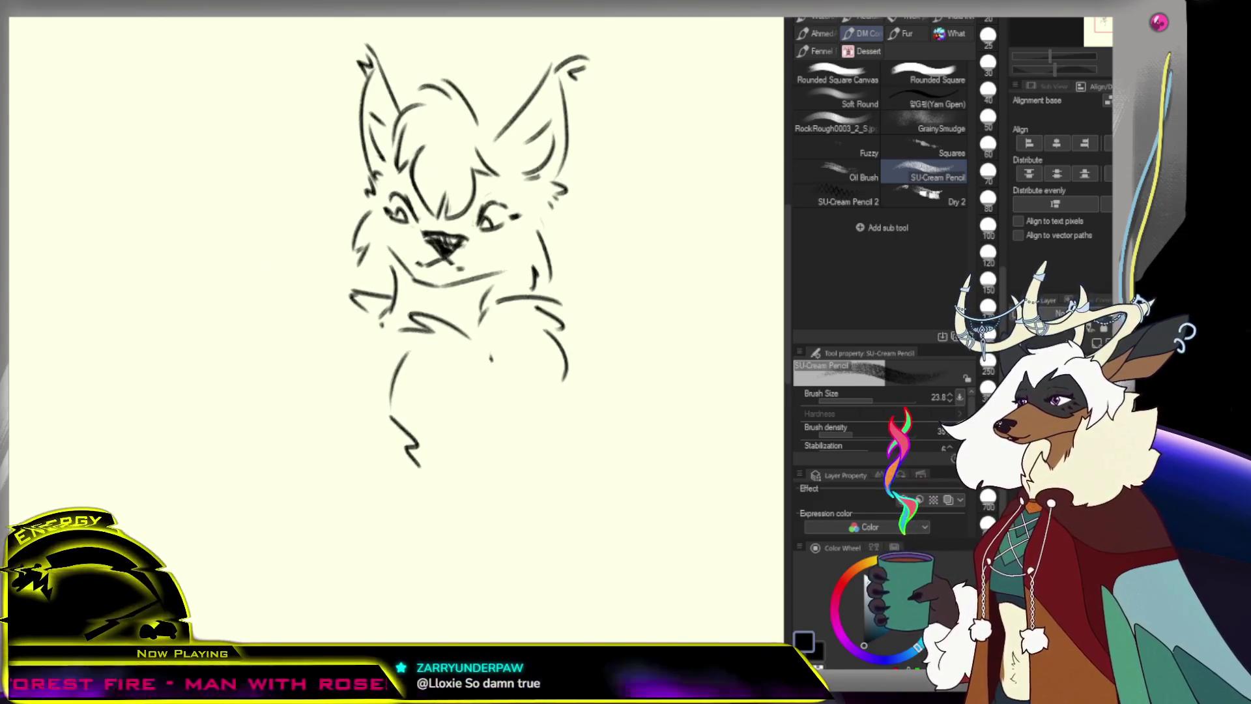
key(ctrl+z)
key(ctrl+z)
key(ctrl+z)
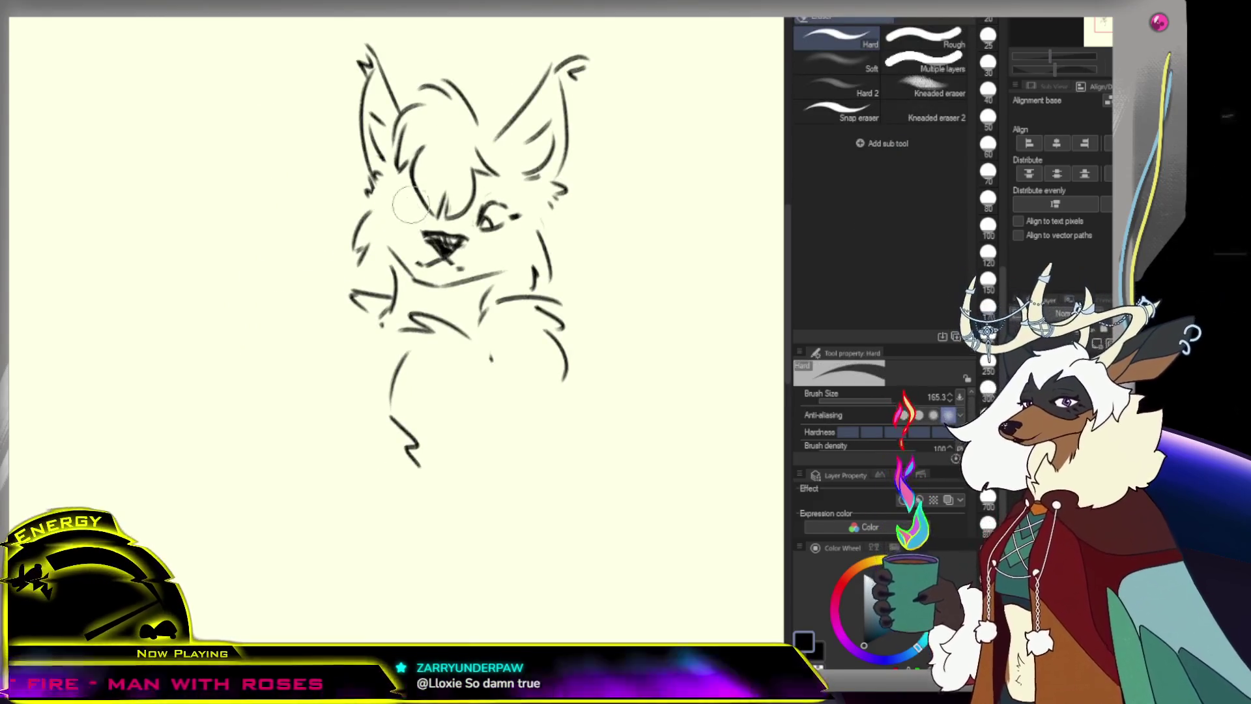
mouse_move(415, 221)
mouse_down()
mouse_move(408, 184)
mouse_move(413, 215)
mouse_up()
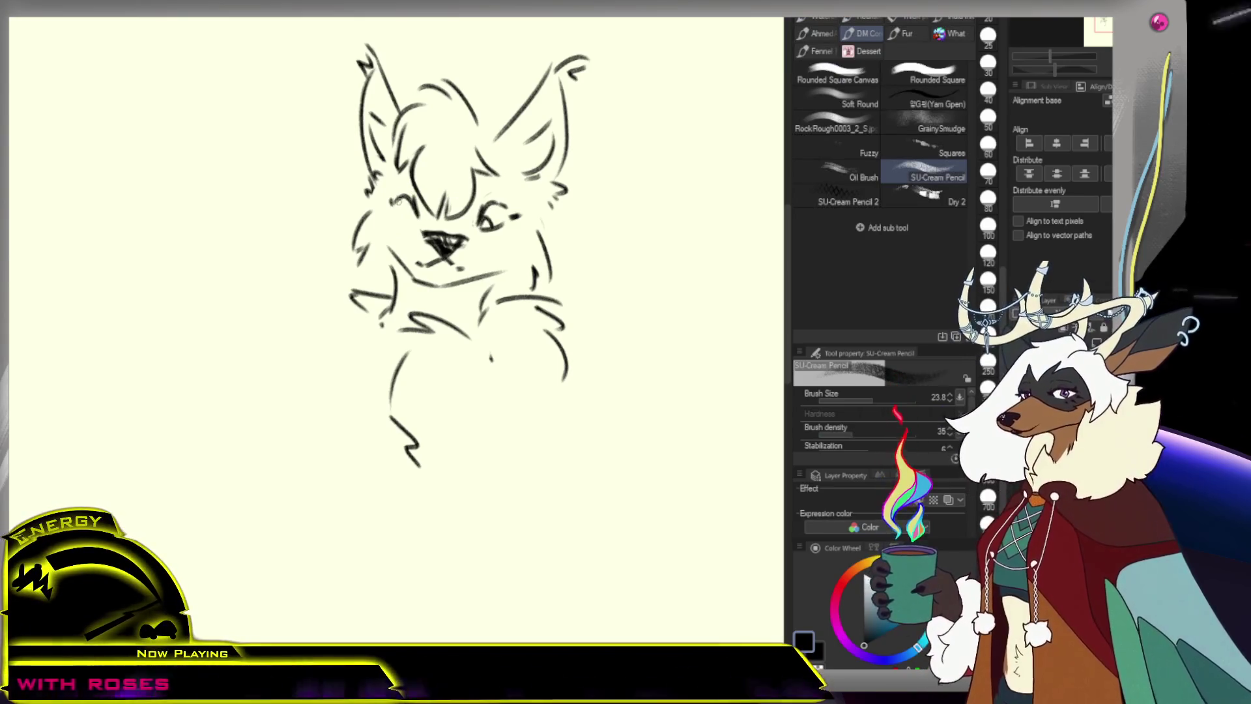
drag(395, 215, 420, 222)
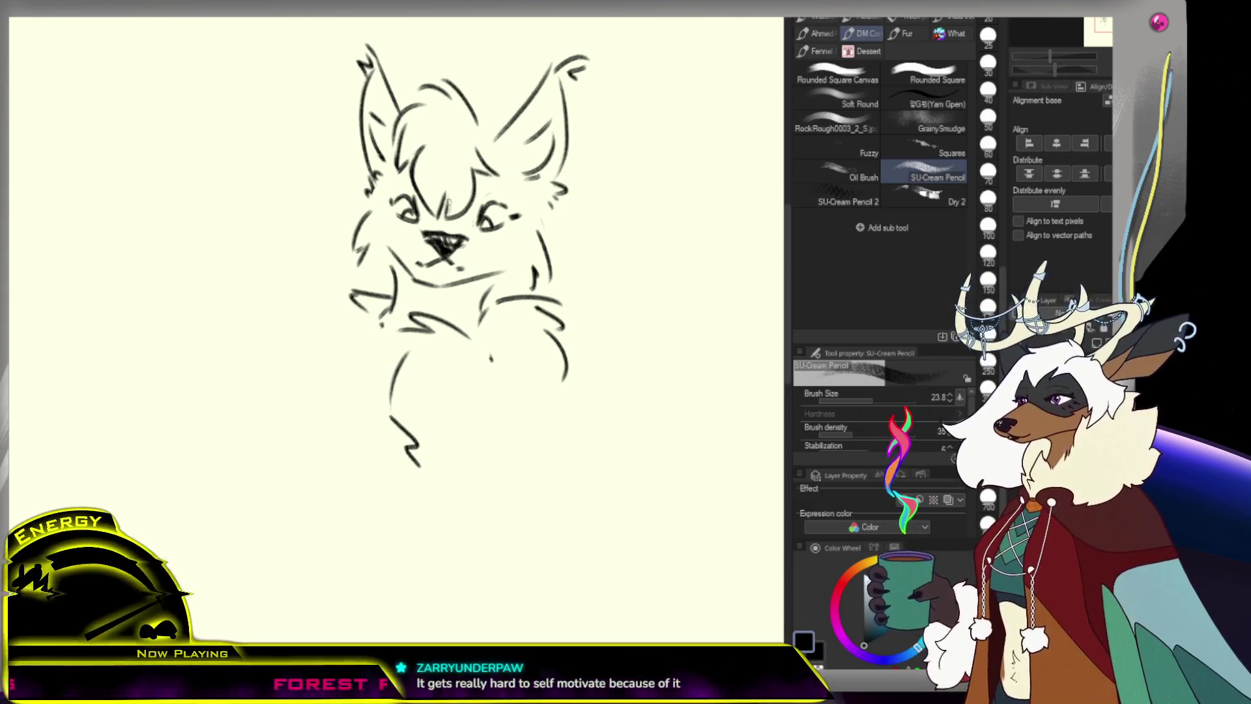
Erase the old nose stroke with the Hard eraser
key(e)
mouse_move(439, 241)
mouse_down()
mouse_move(450, 251)
mouse_move(430, 258)
mouse_move(460, 263)
mouse_up()
key(p)
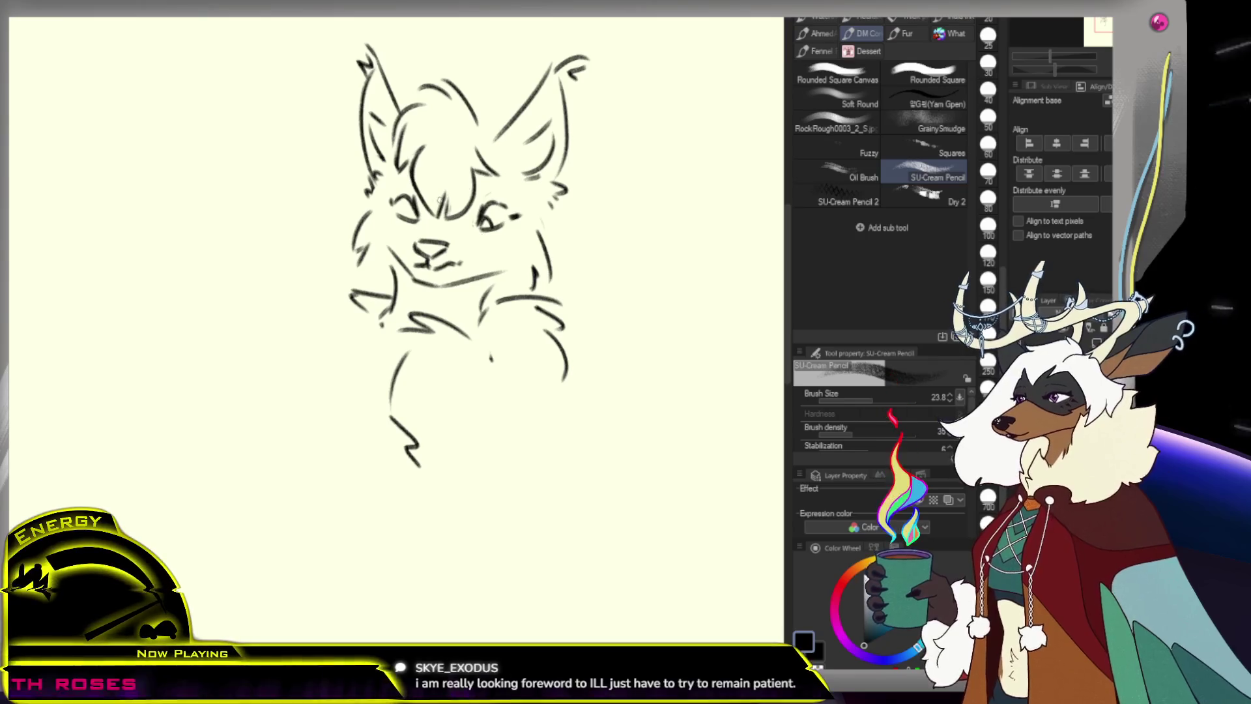
key(e)
key(p)
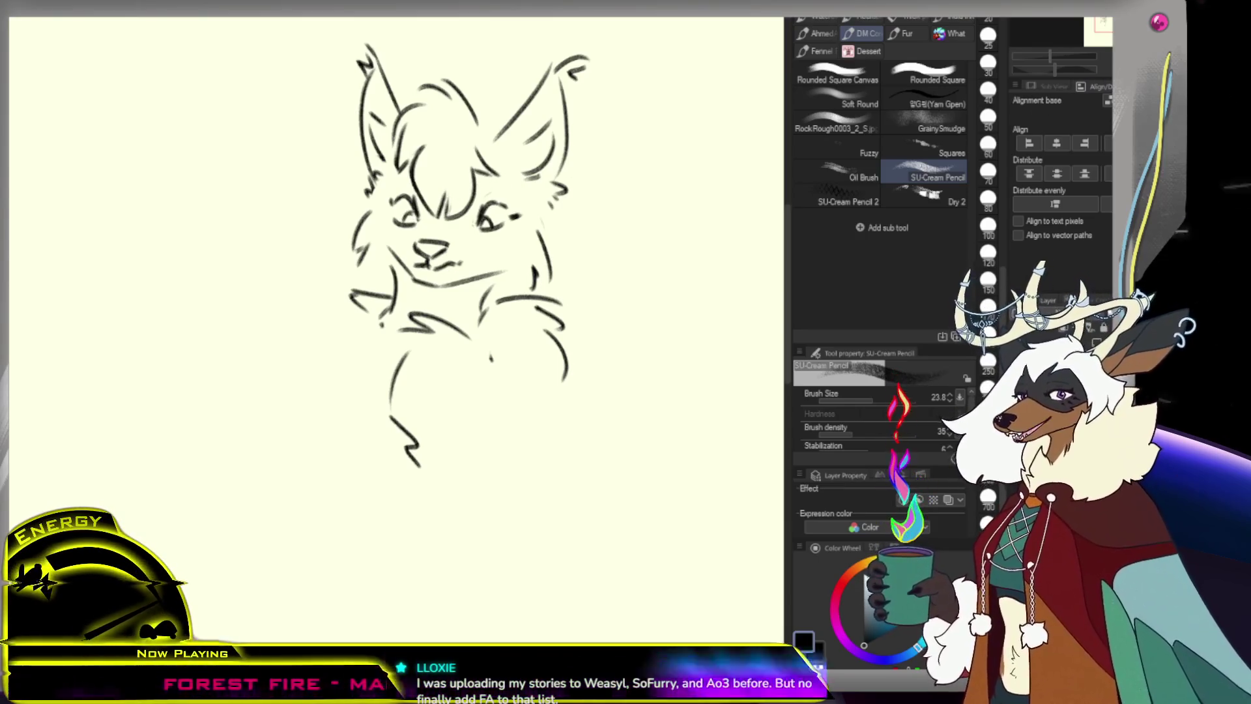
scroll(487, 258, down, 5)
scroll(487, 258, up, 3)
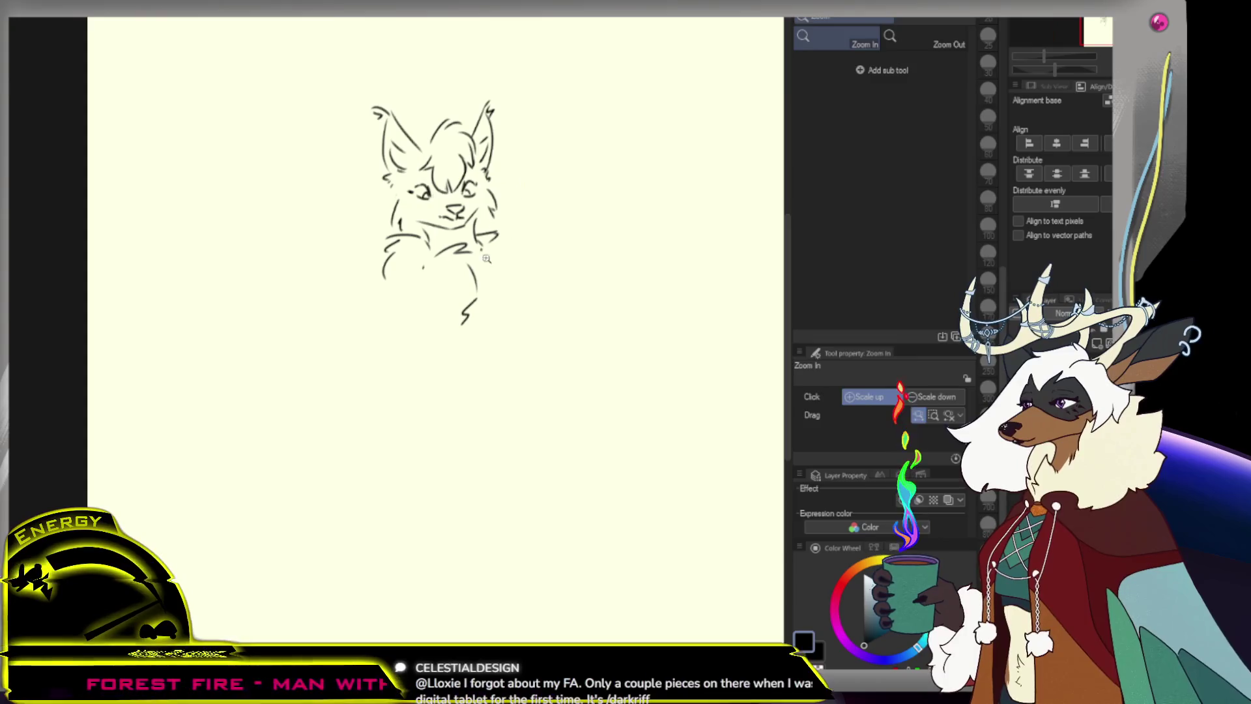
Zoom out on the lynx canvas, then flip to the shared sketch sheet and back
key(ctrl+minus)
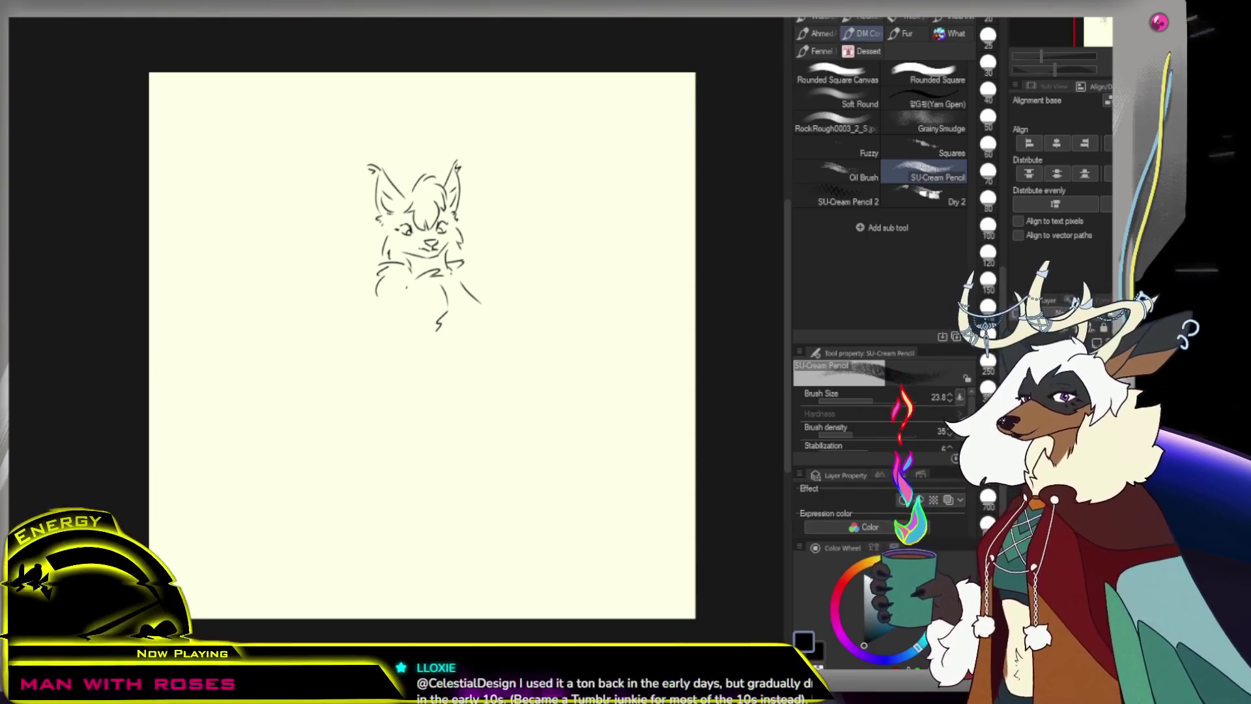
key(ctrl+minus)
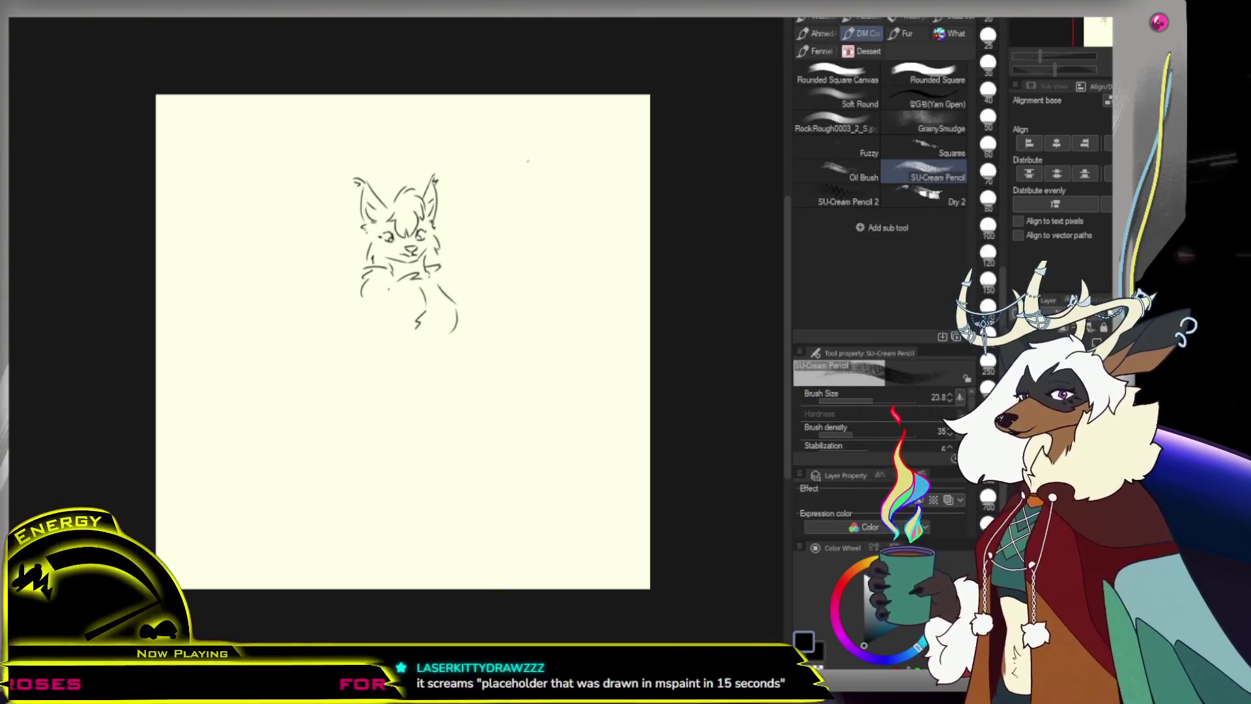
key(ctrl+Tab)
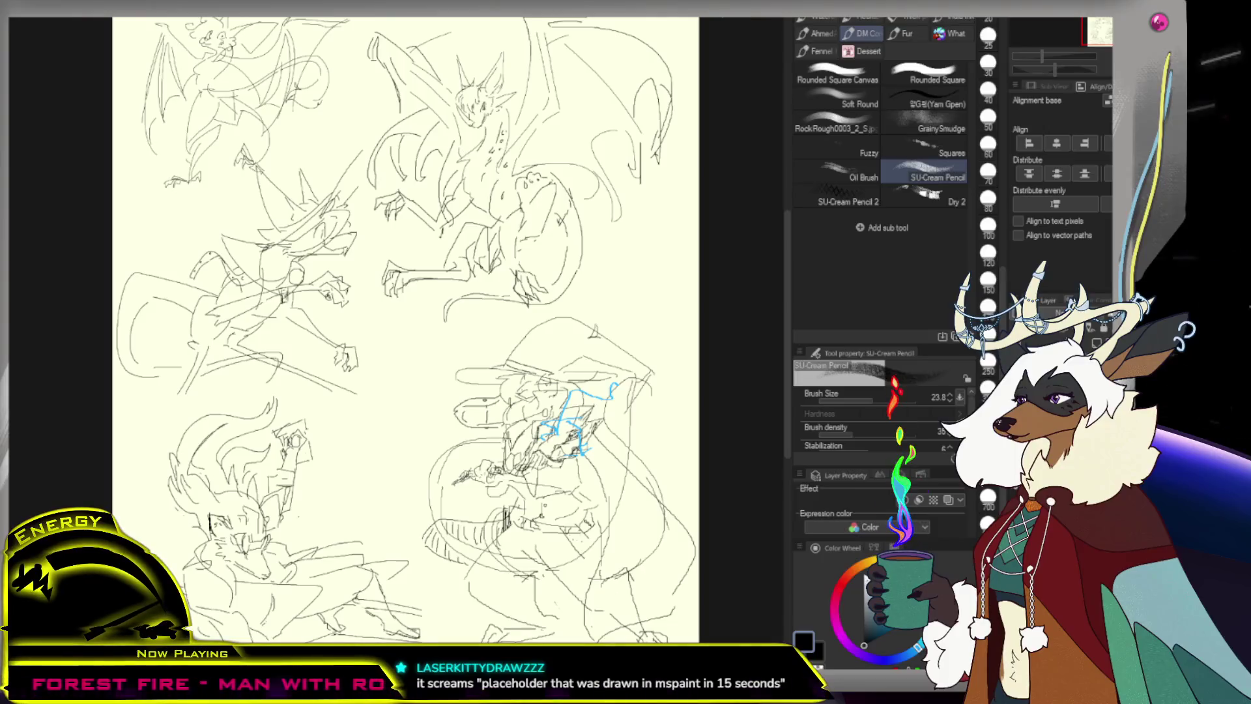
key(ctrl+Tab)
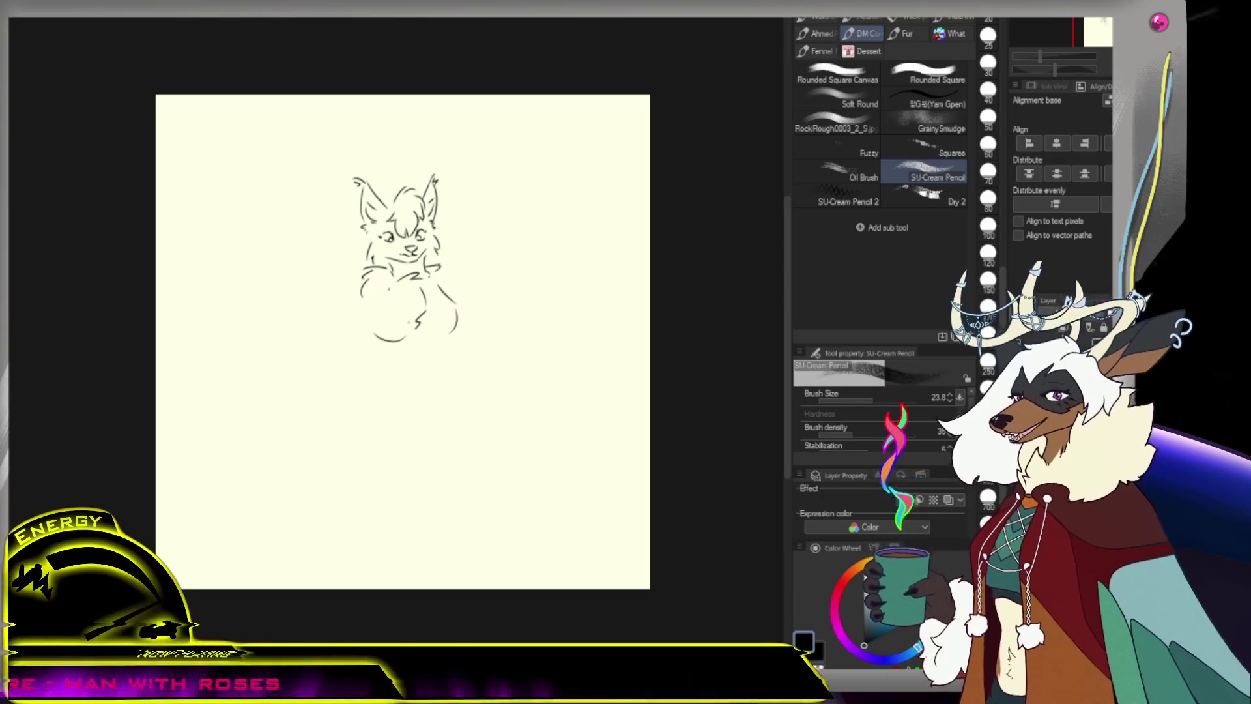
Undo two stray strokes, then sketch the folded arms and a lower-body curve
key(ctrl+z)
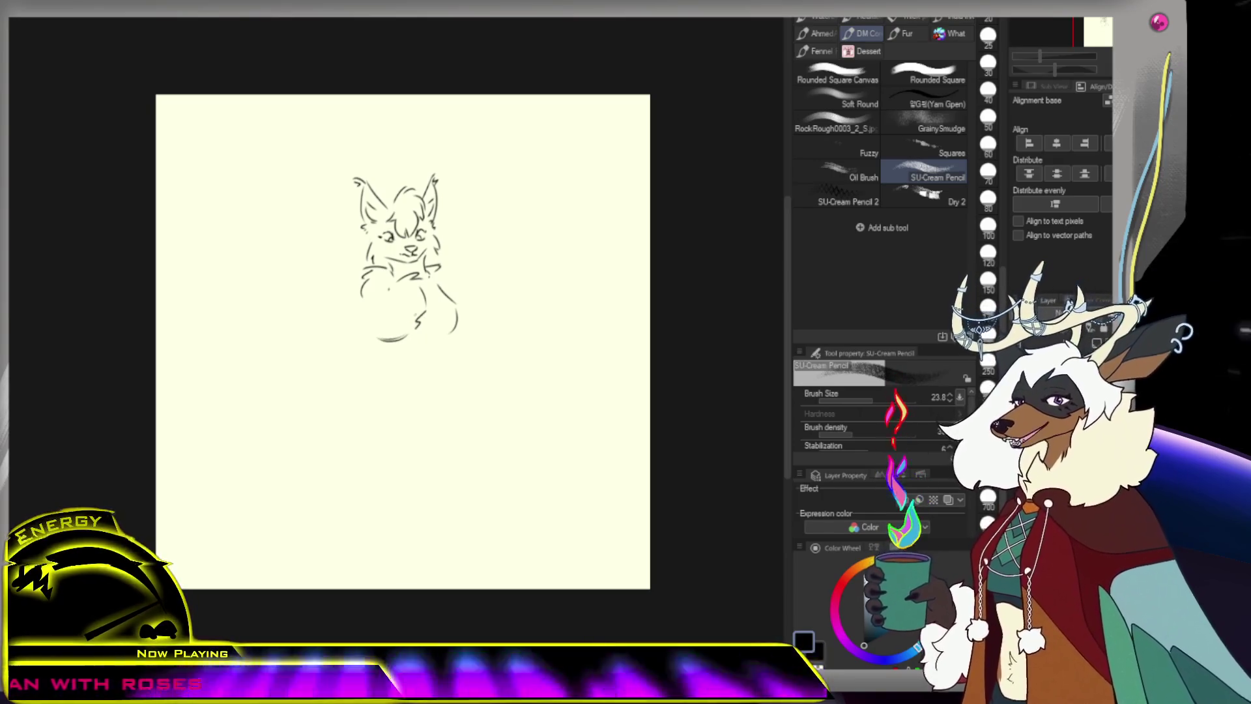
key(ctrl+z)
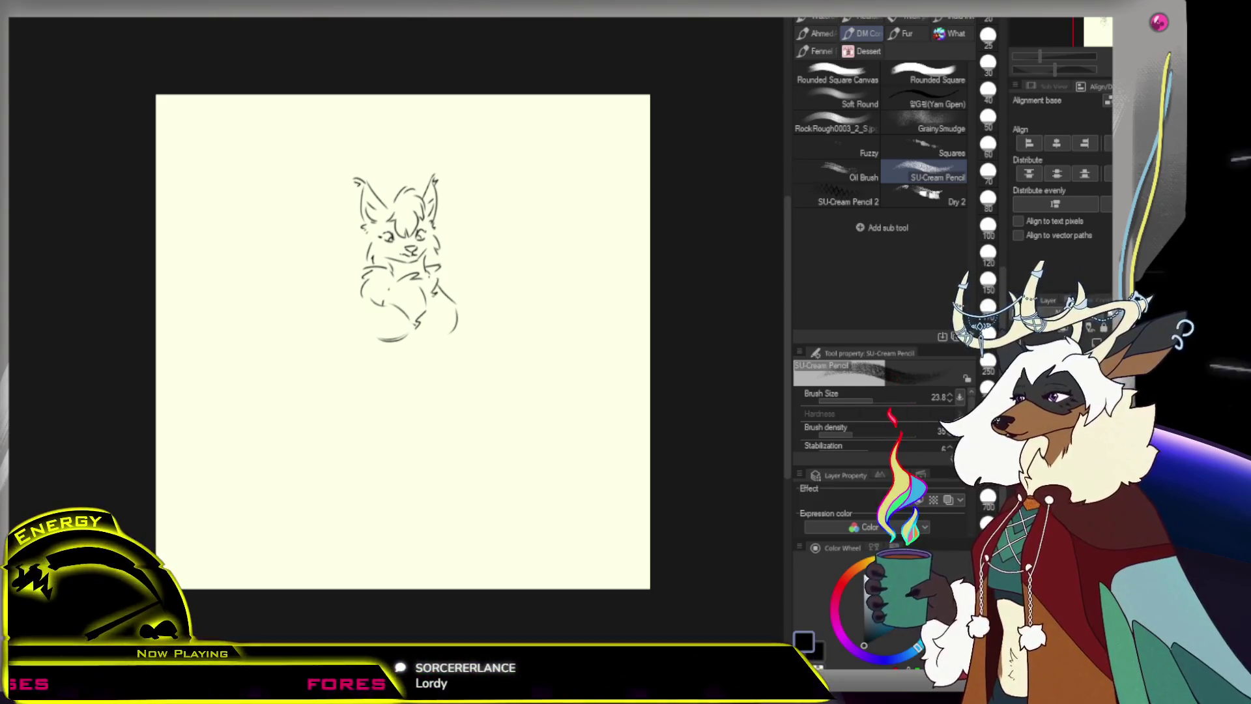
drag(429, 279, 454, 301)
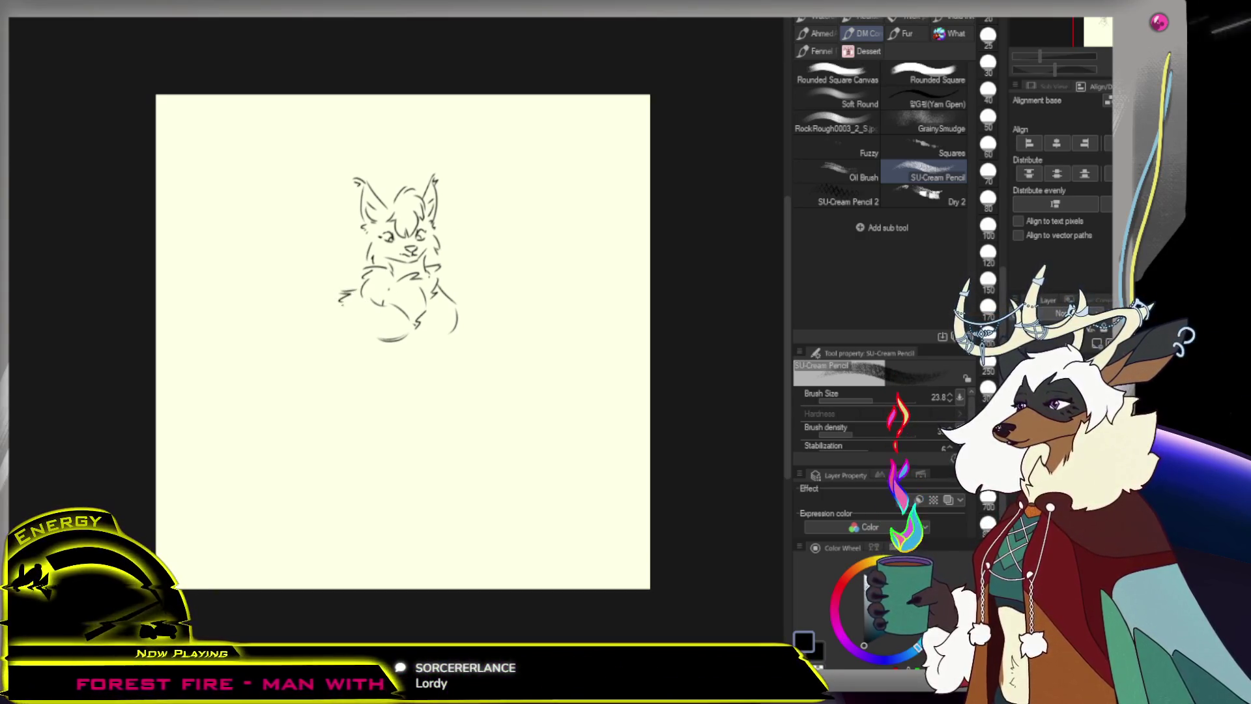
drag(339, 301, 355, 294)
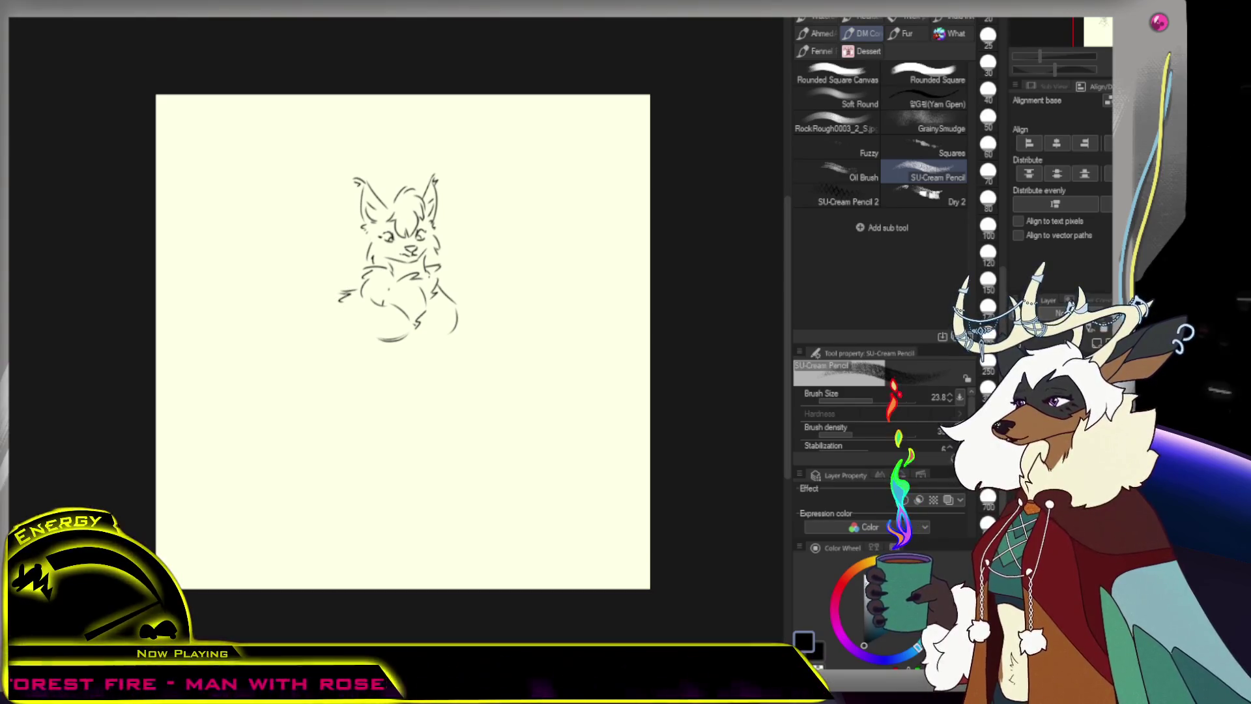
mouse_move(340, 311)
mouse_down()
mouse_move(382, 373)
mouse_move(456, 337)
mouse_move(438, 346)
mouse_move(451, 358)
mouse_up()
key(ctrl+z)
key(ctrl+z)
drag(380, 376, 384, 380)
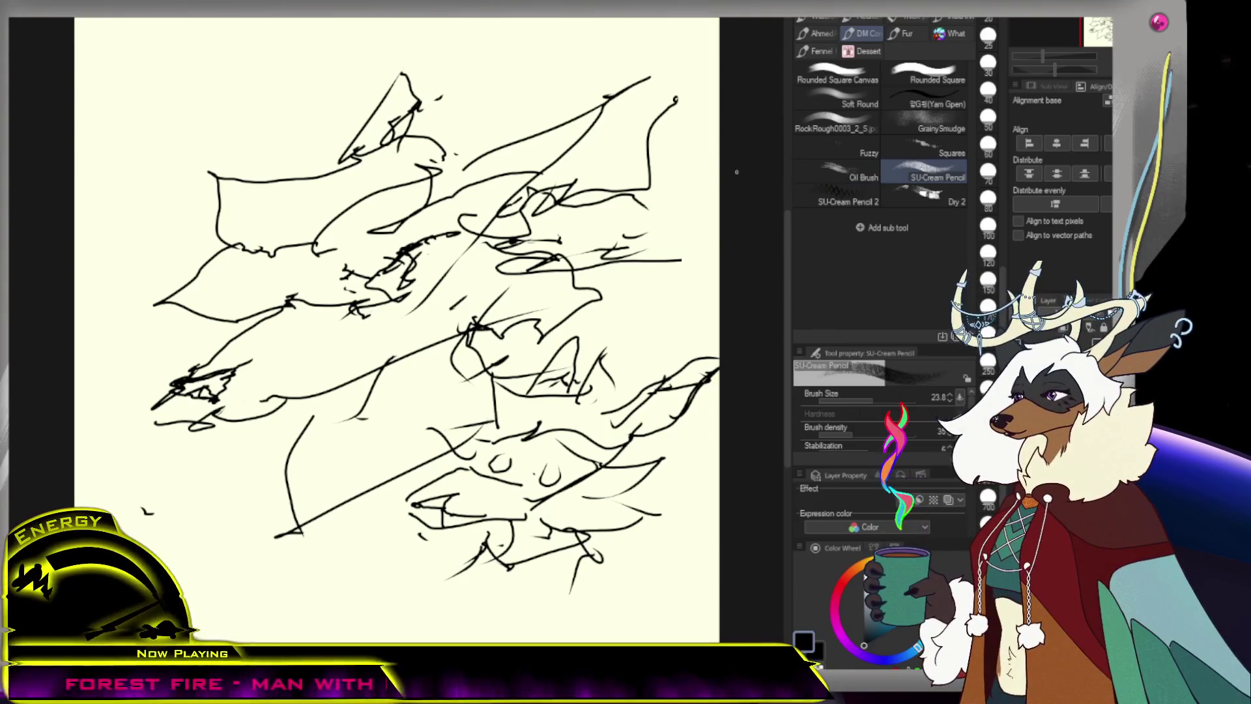
Zoom out to view the whole page
key(ctrl+minus)
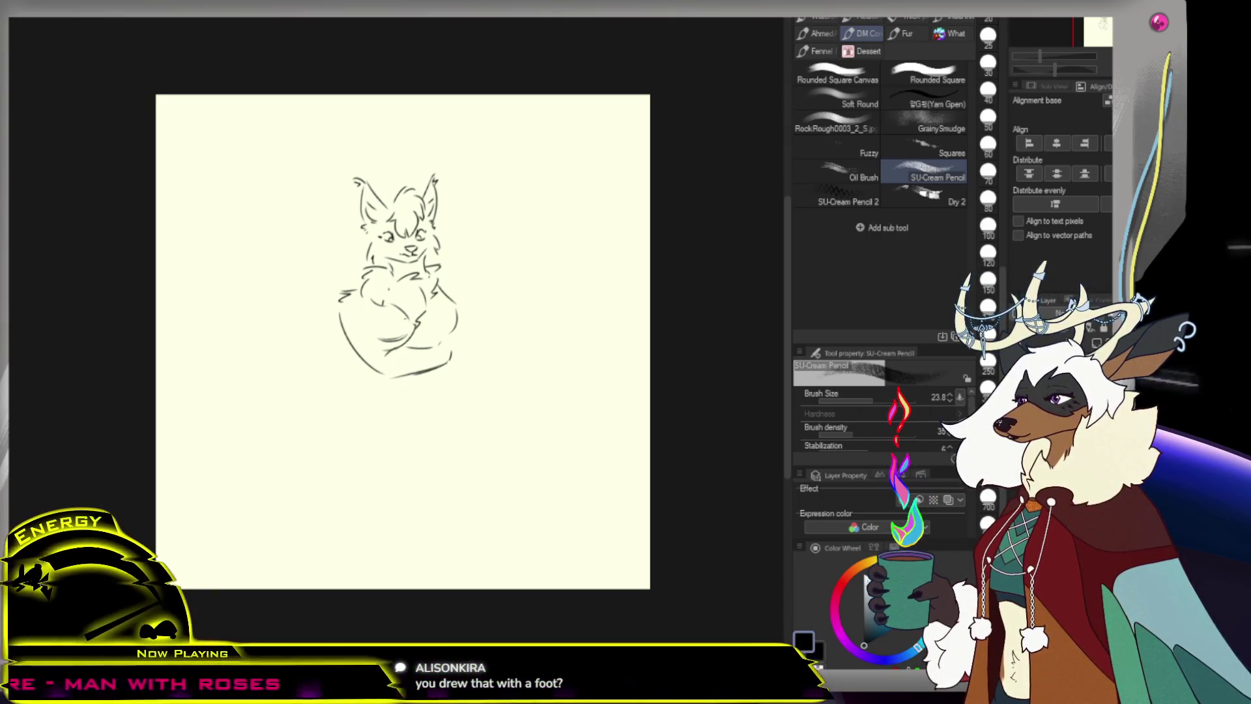
Redraw the under-chest line and the right edge of the chest, undoing misplaced strokes
key(e)
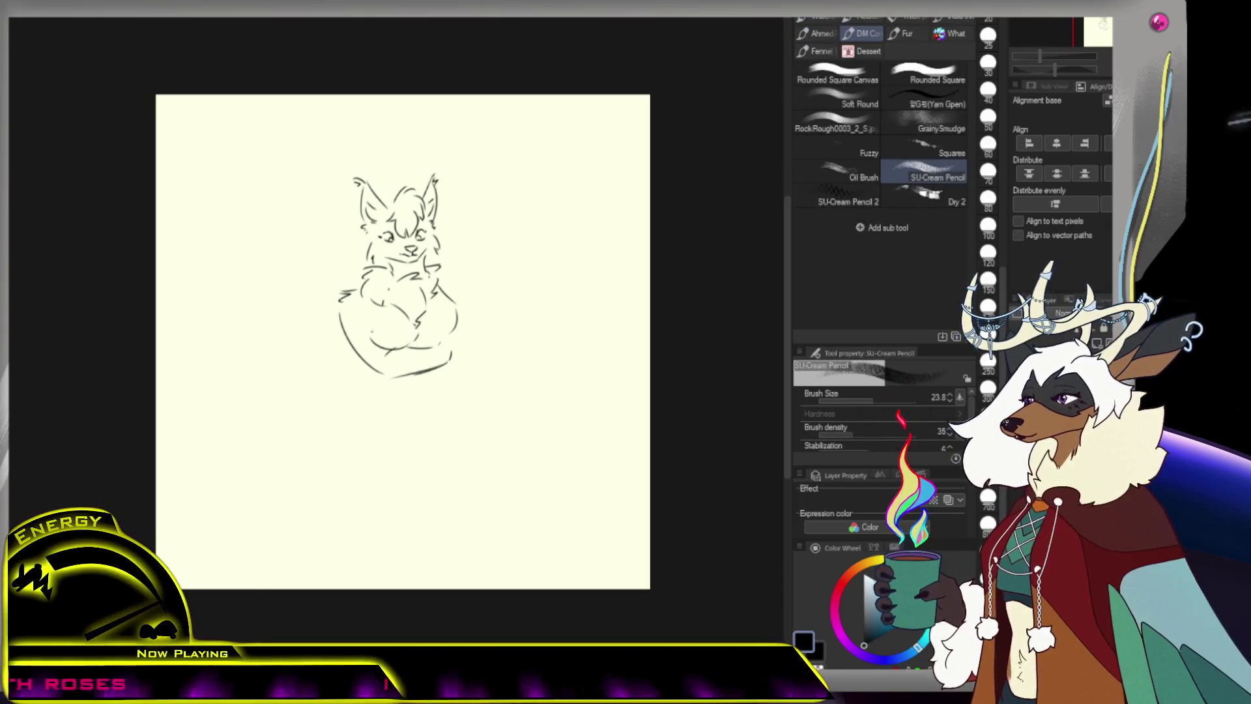
drag(422, 341, 460, 331)
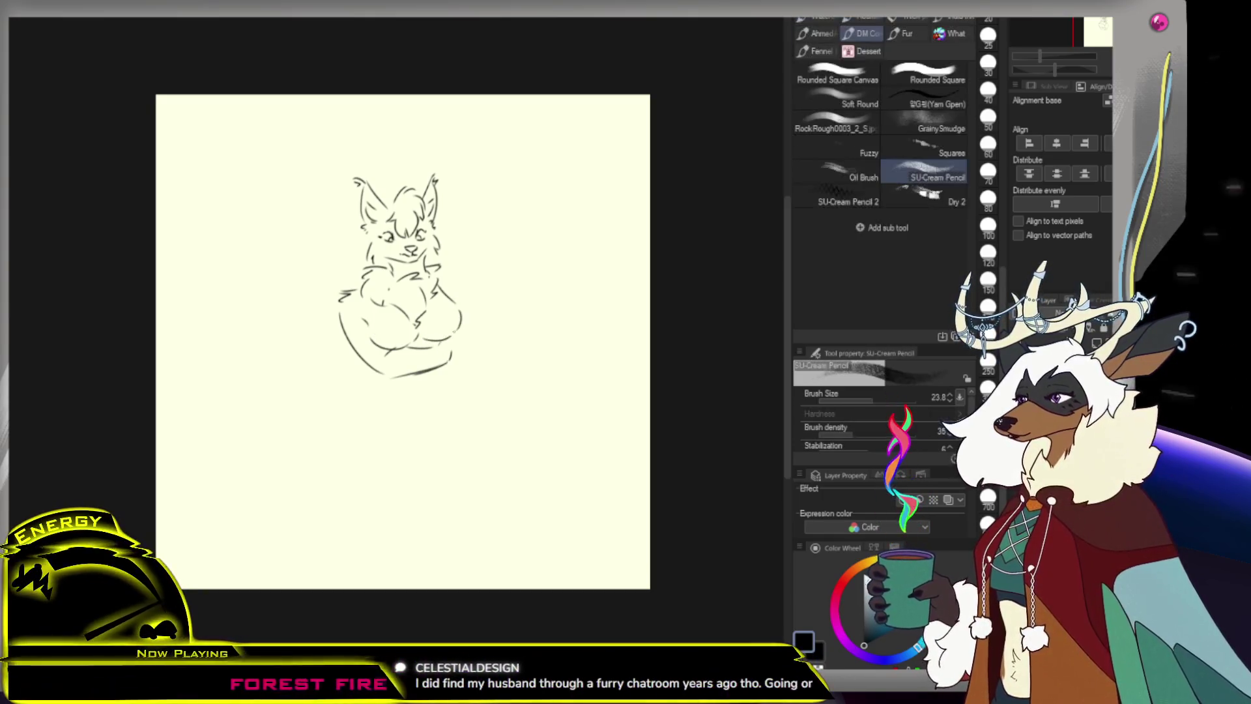
key(ctrl+z)
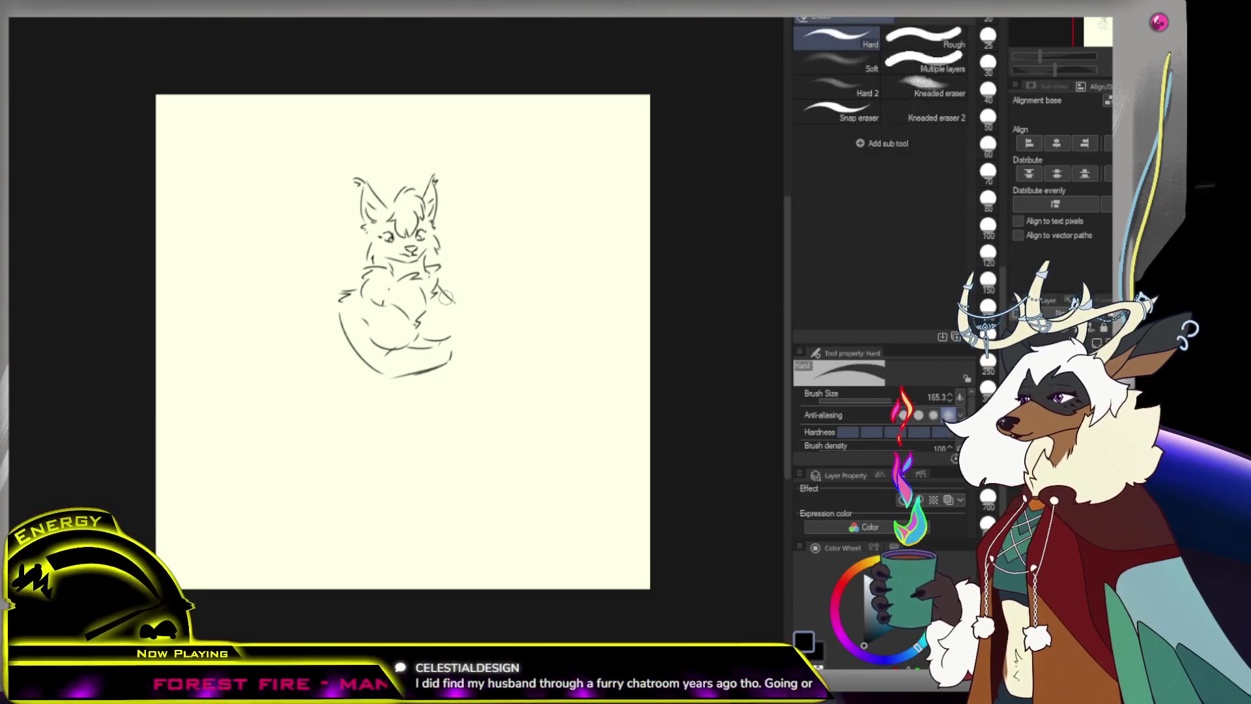
mouse_move(446, 298)
mouse_down()
mouse_move(457, 315)
mouse_move(457, 301)
mouse_up()
key(ctrl+z)
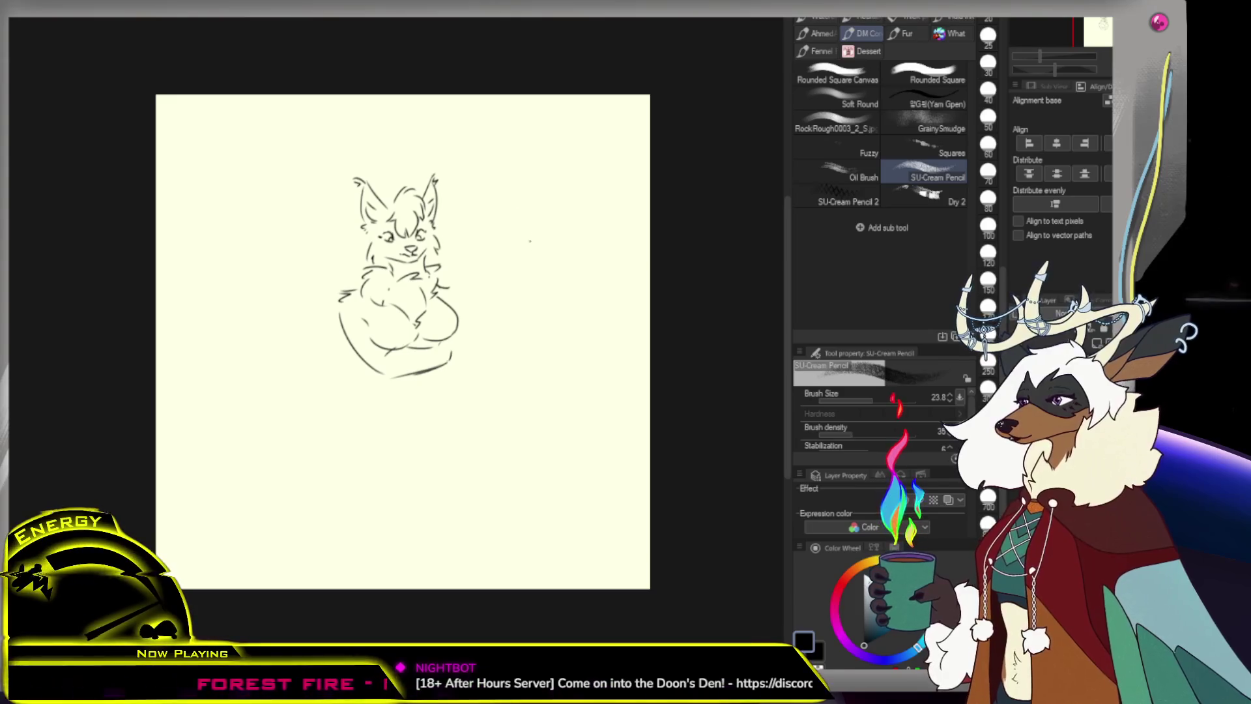
Add the left and right torso lines extending down toward the waist
mouse_move(367, 372)
mouse_down()
mouse_move(385, 391)
mouse_move(374, 414)
mouse_up()
mouse_move(449, 370)
mouse_down()
mouse_move(427, 411)
mouse_move(447, 399)
mouse_up()
key(ctrl+z)
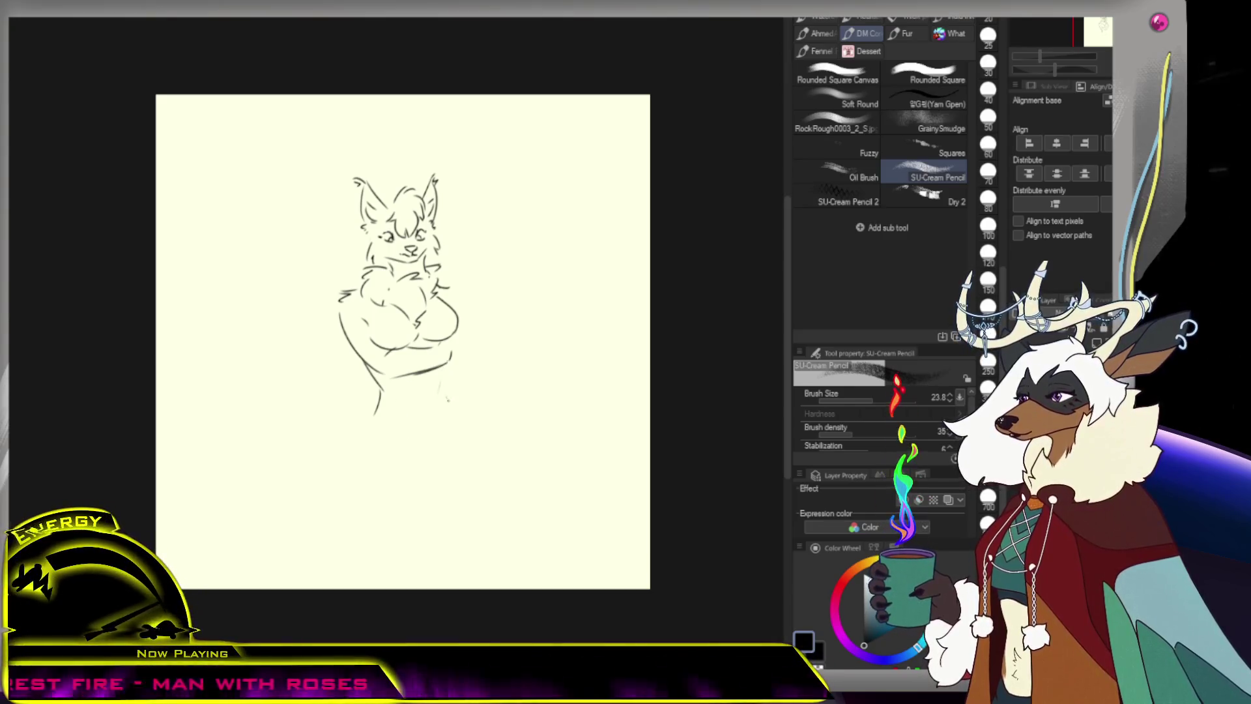
Hide the side panels and rework the short diagonal strokes on the arm
scroll(475, 277, up, 2)
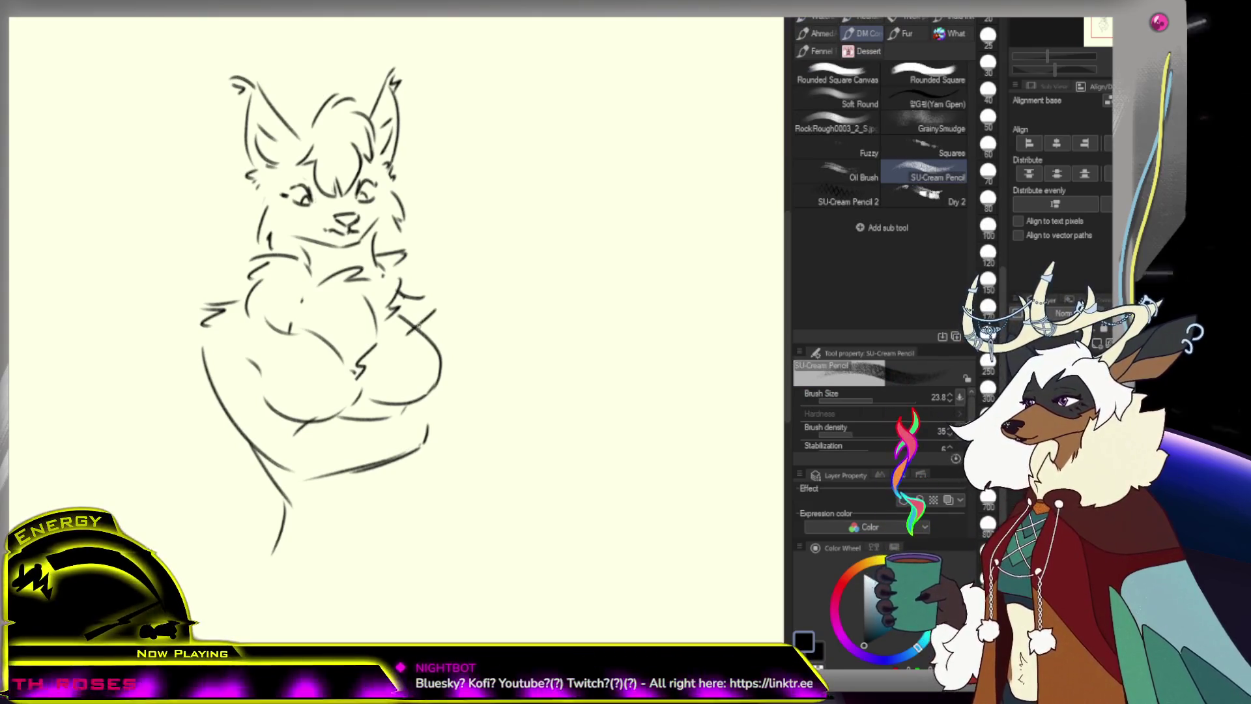
key(Tab)
key(Tab)
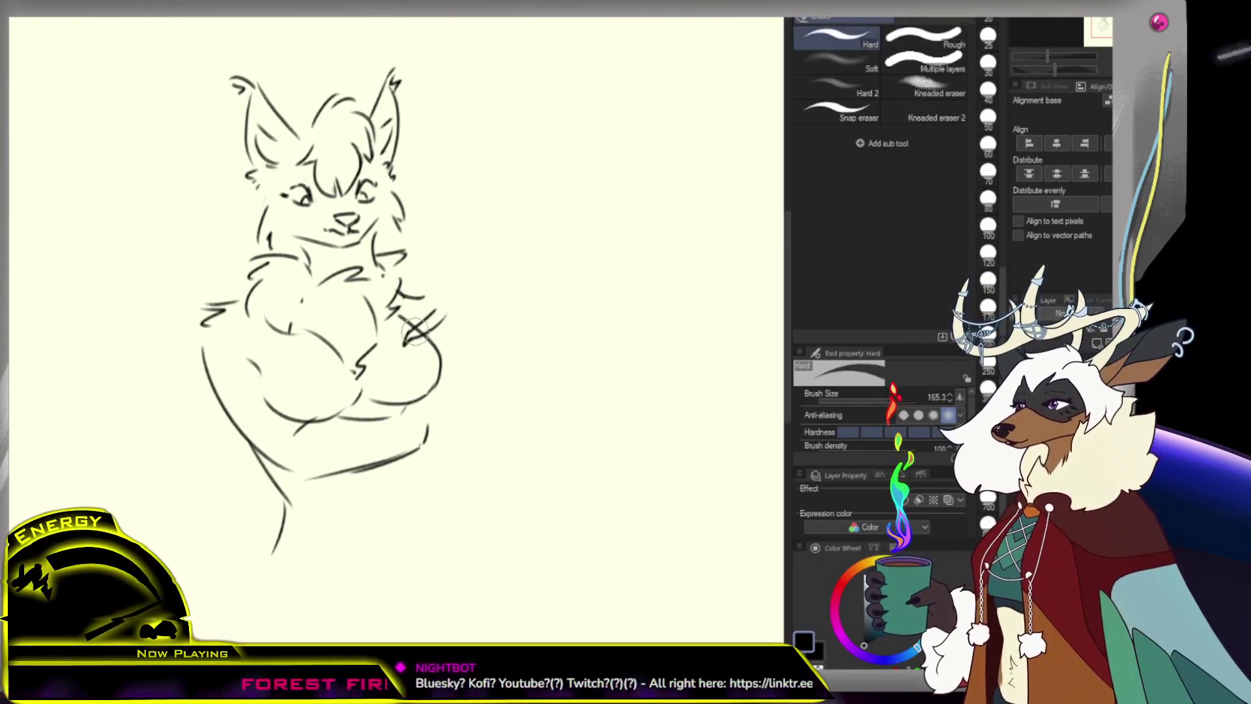
key(ctrl+z)
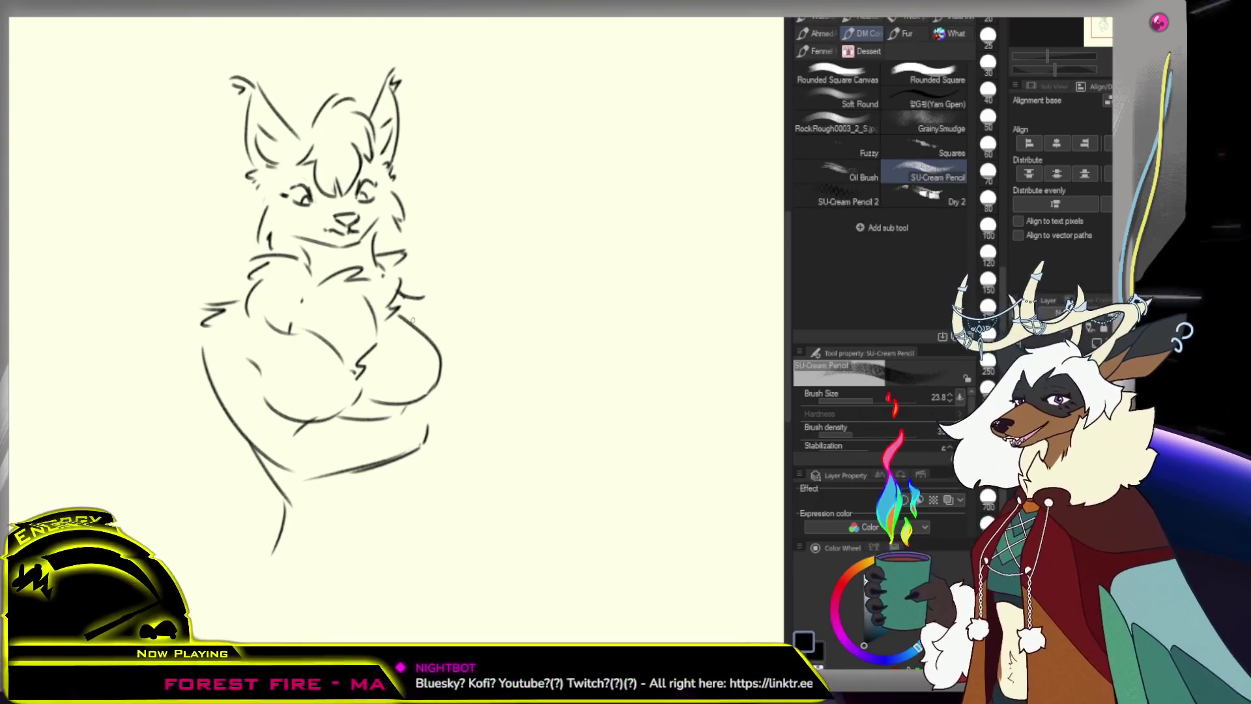
key(ctrl+z)
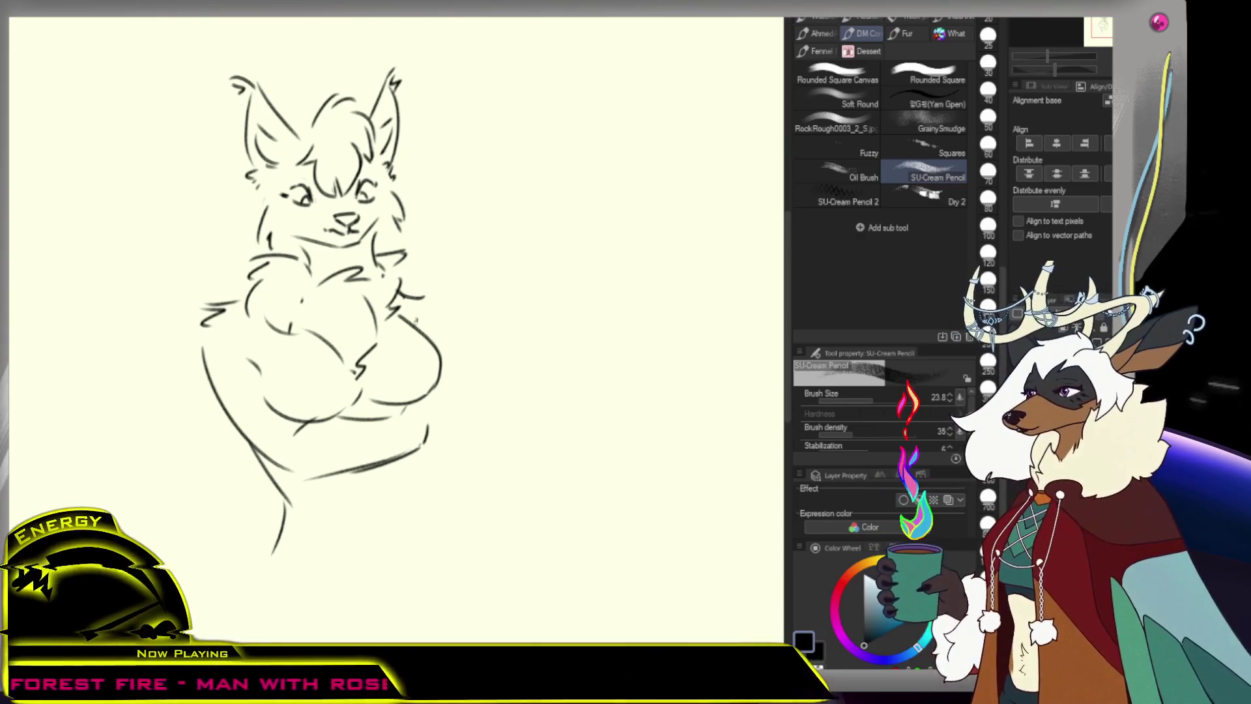
drag(416, 317, 403, 337)
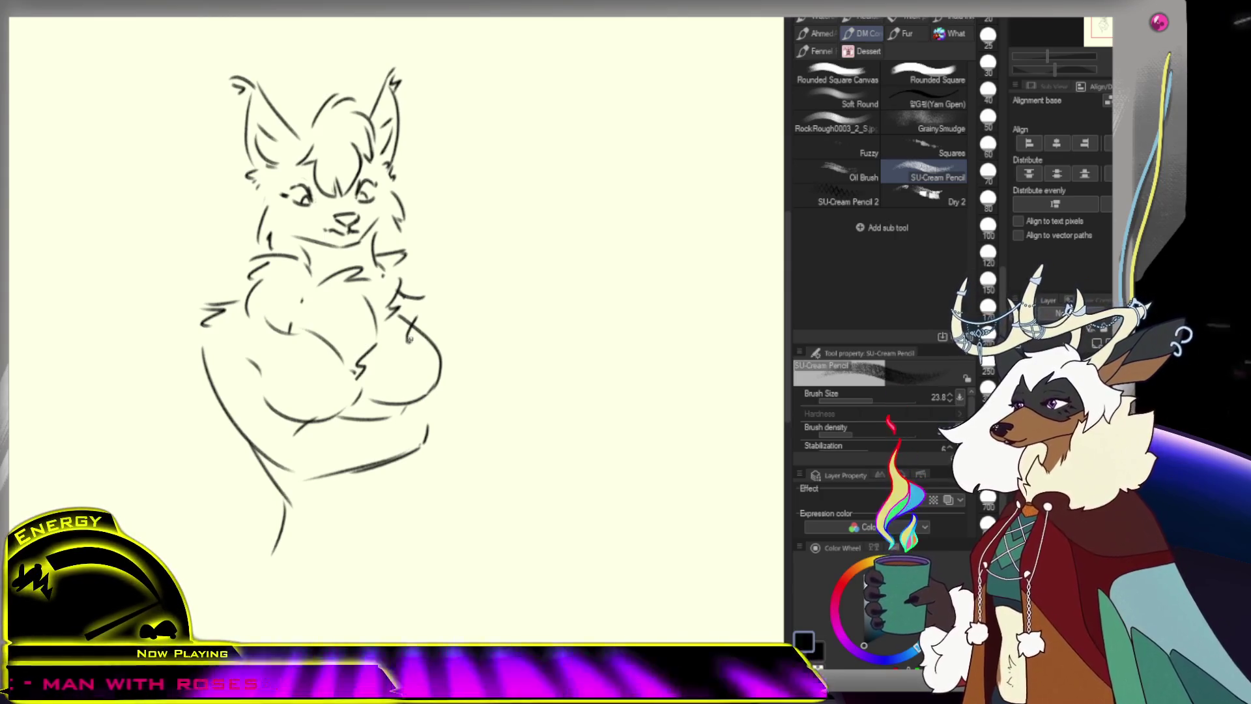
key(ctrl+z)
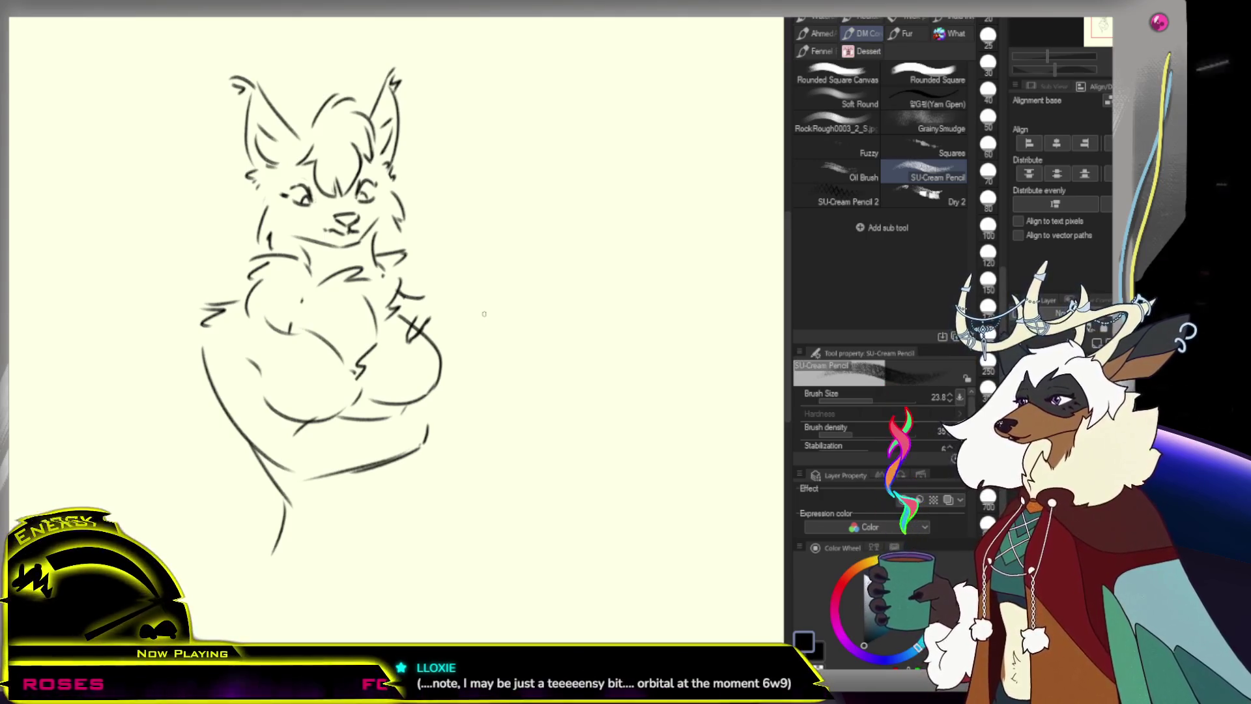
Restore the diagonal hand stroke and undo the dark scribble on the raised hand
key(ctrl+y)
drag(408, 339, 439, 299)
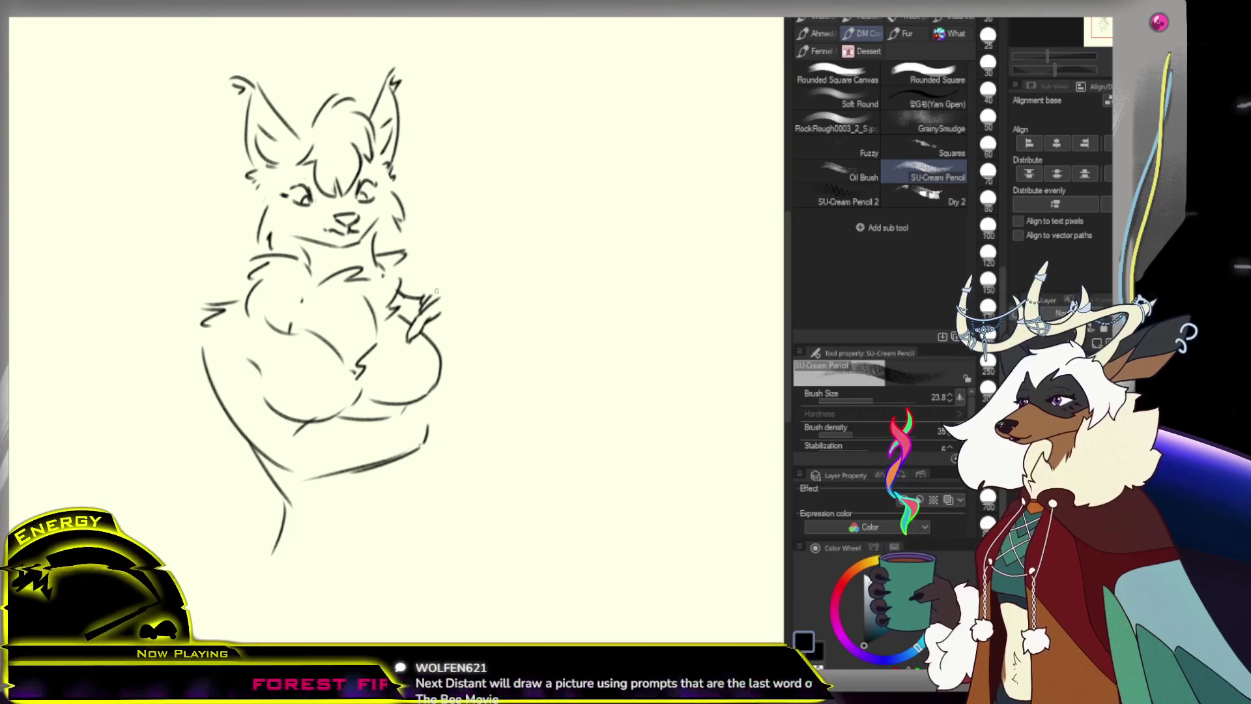
drag(424, 299, 434, 289)
key(ctrl+z)
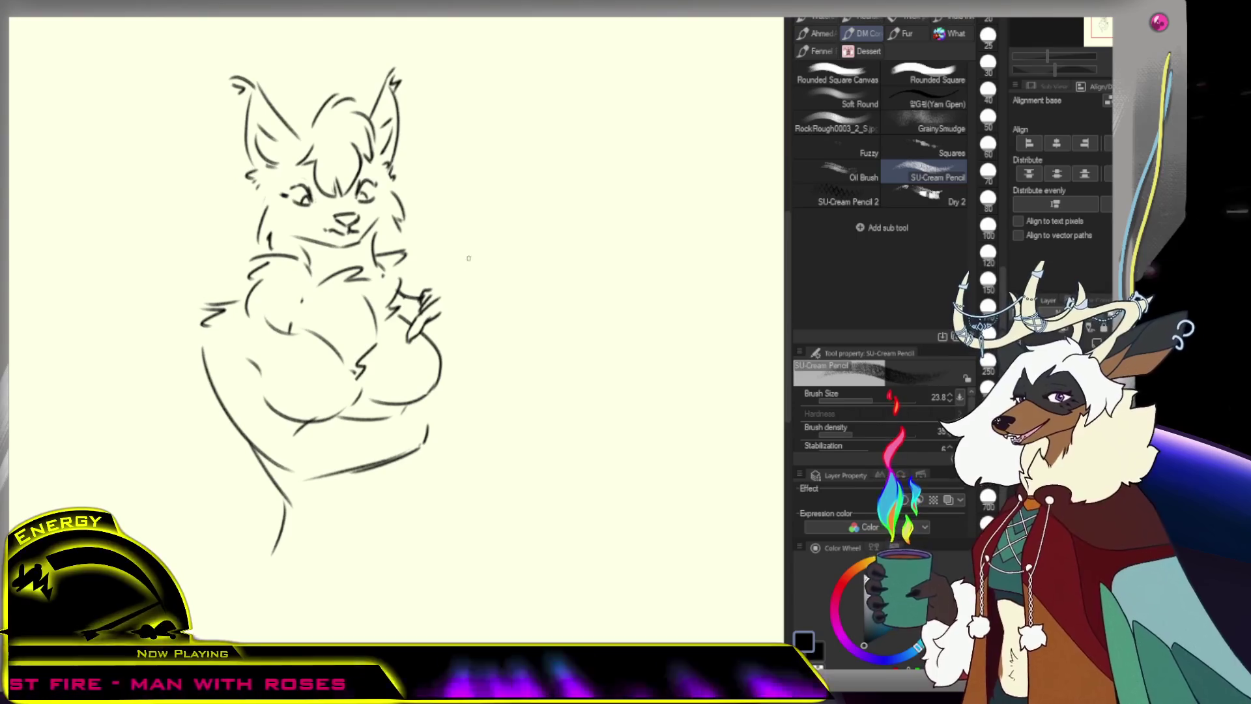
Erase the rough hand and finger strokes, then switch back to the pencil
key(e)
drag(427, 305, 480, 287)
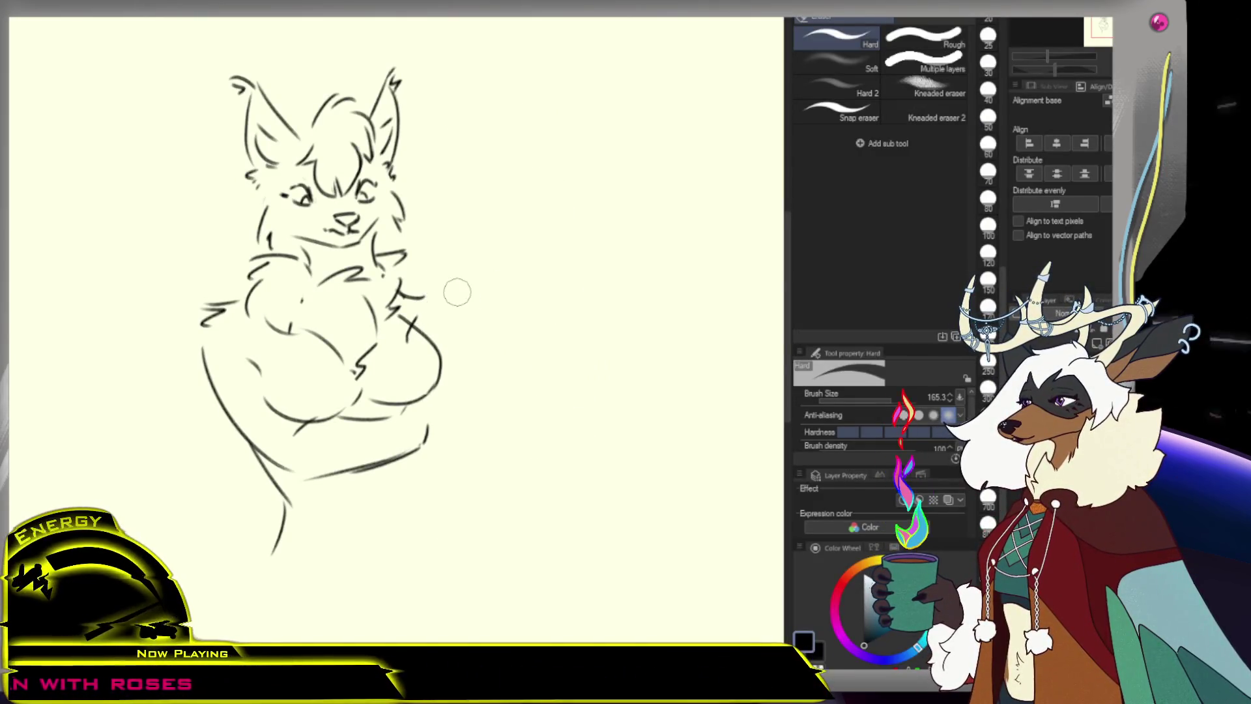
key(/)
alt+click(465, 305)
click(464, 305)
key(p)
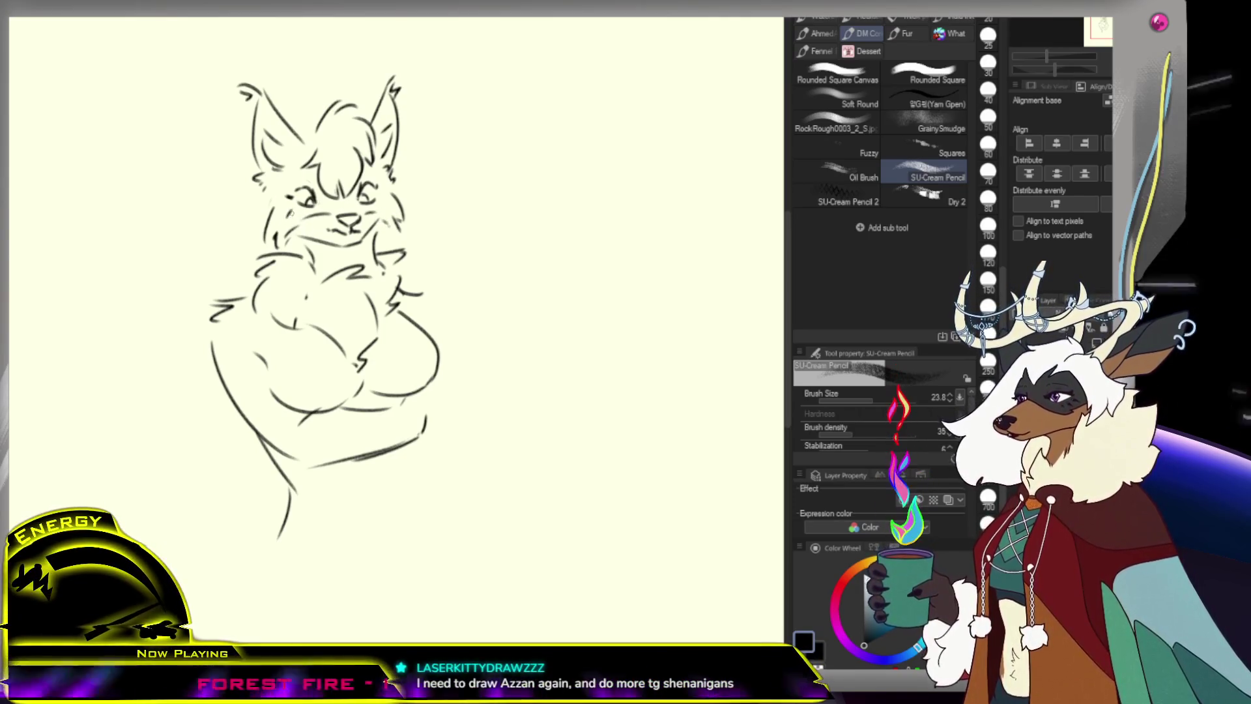
Draw a short dark pencil stroke on the lynx's right cheek beside the nose
drag(287, 208, 303, 224)
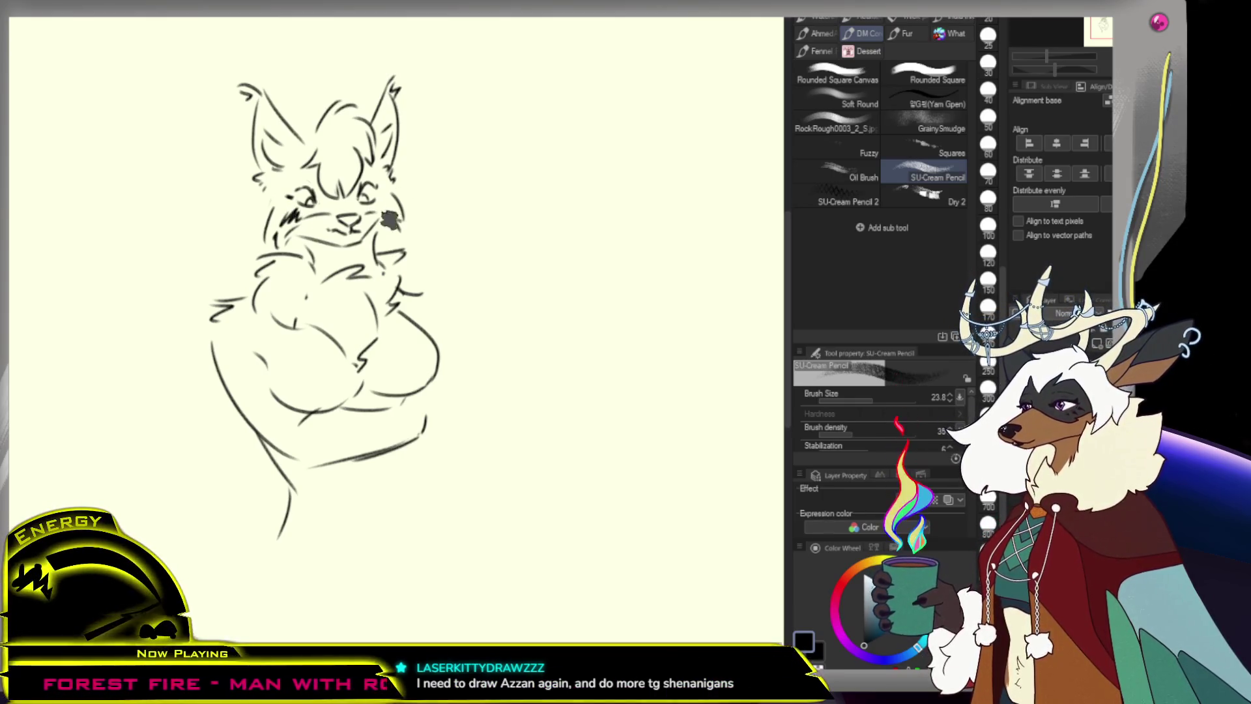
Rough in a raised hand beside the right arm, undoing the looped fist attempt
scroll(386, 203, down, 3)
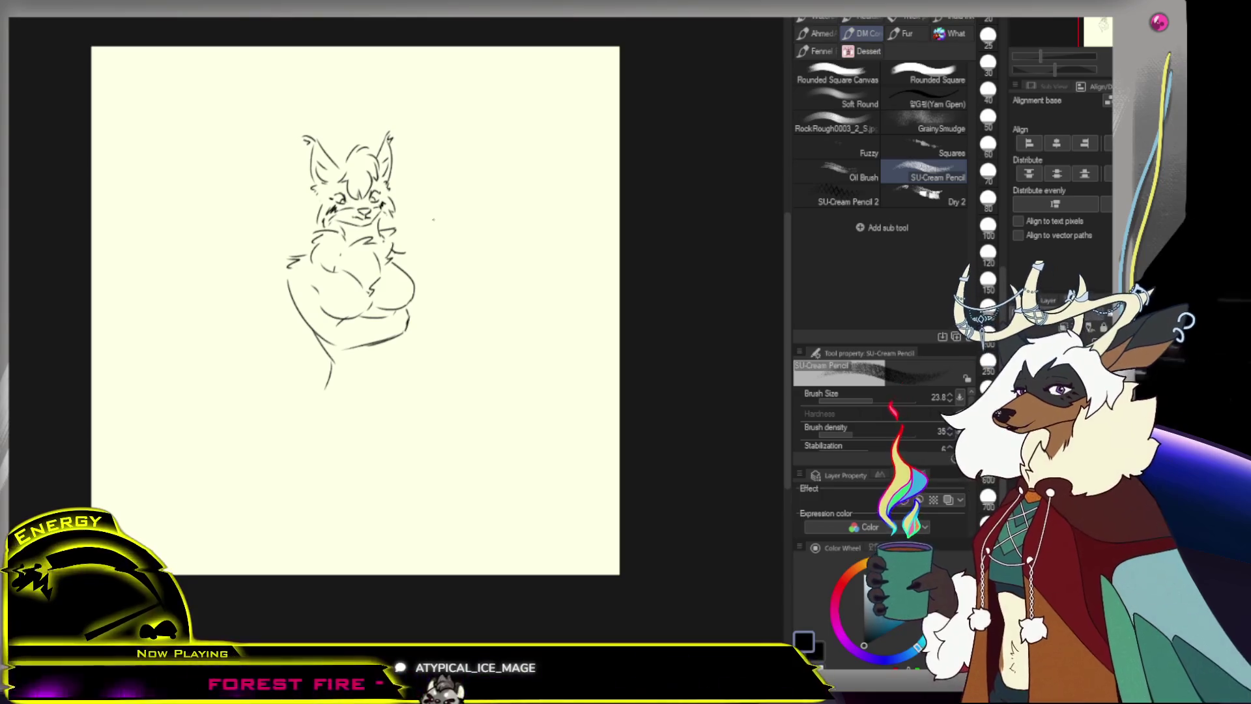
drag(416, 263, 402, 272)
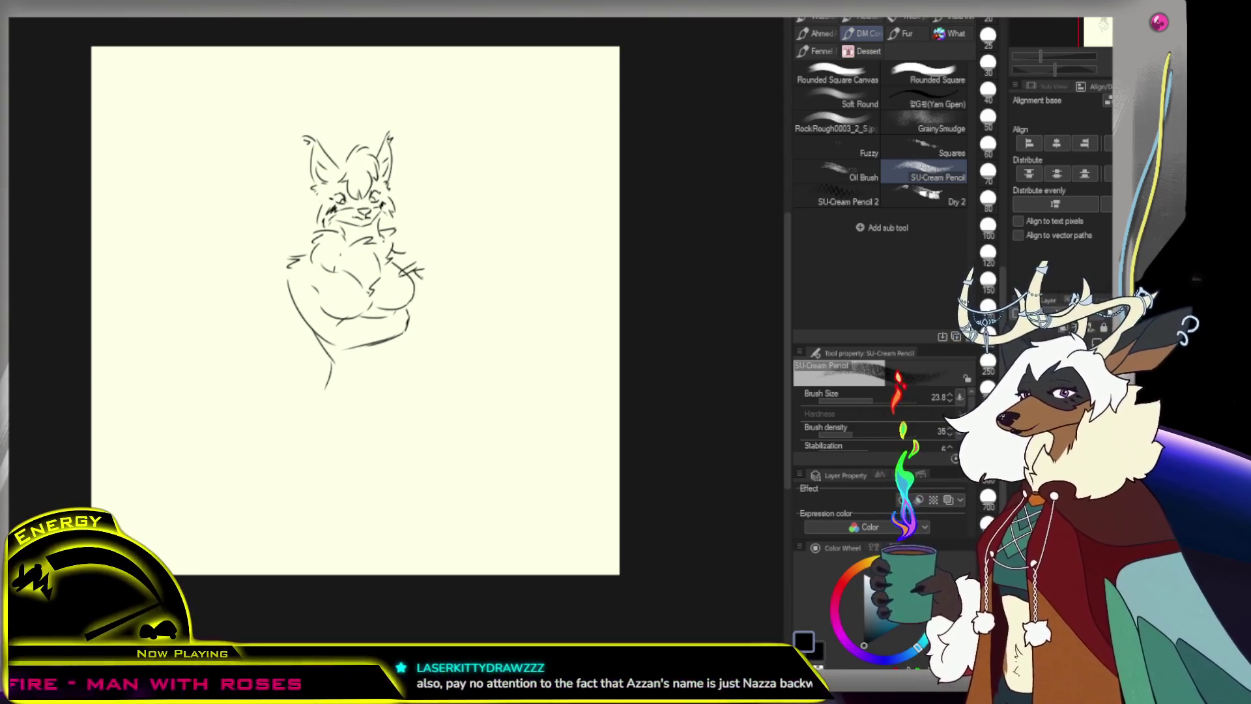
drag(417, 266, 425, 281)
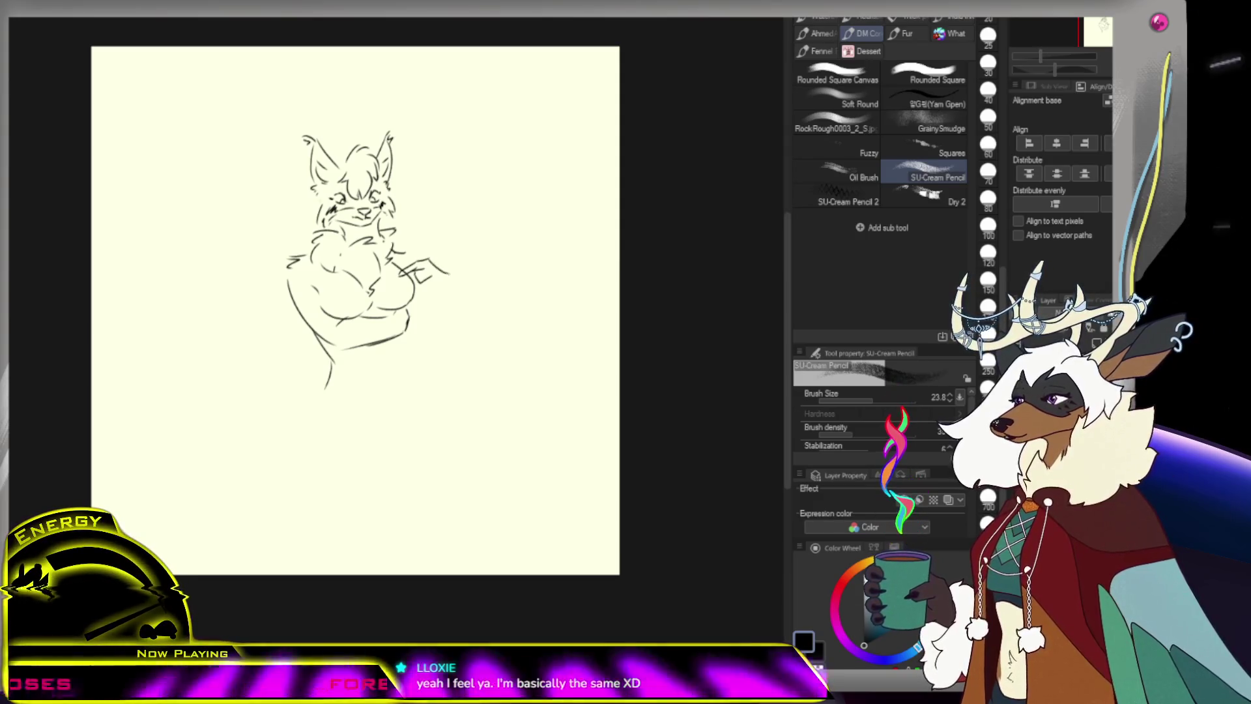
drag(423, 263, 447, 274)
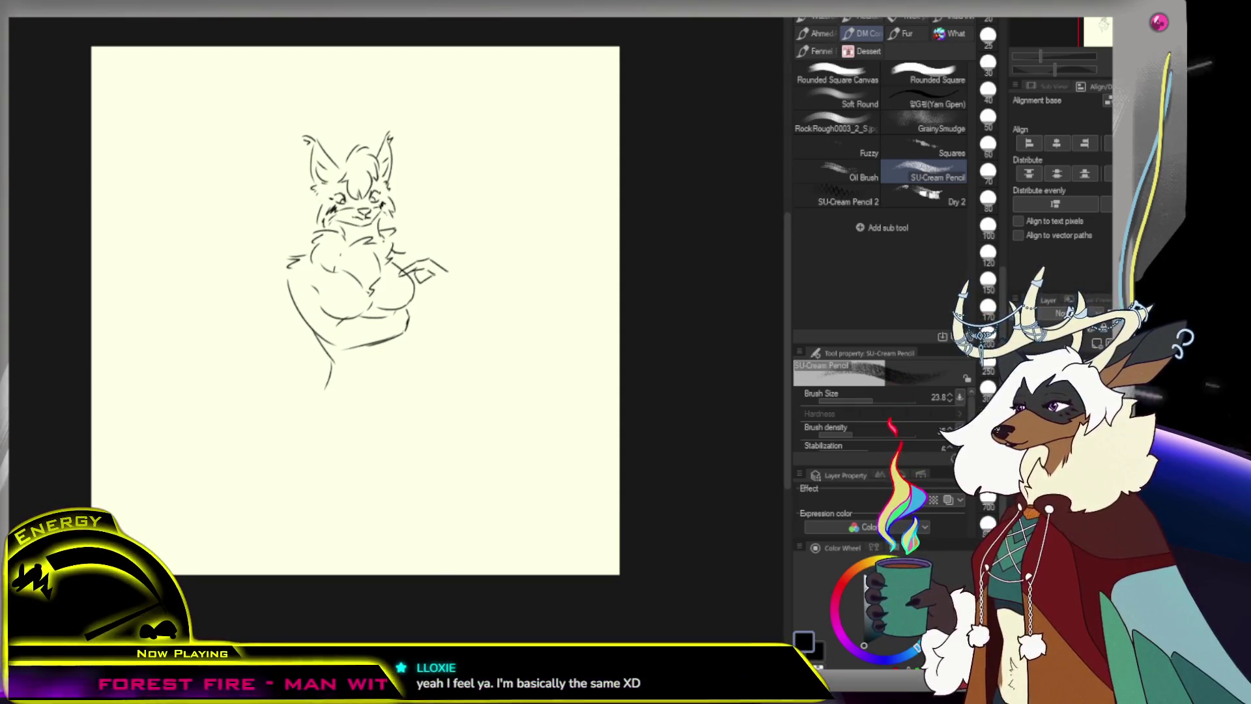
drag(433, 279, 414, 273)
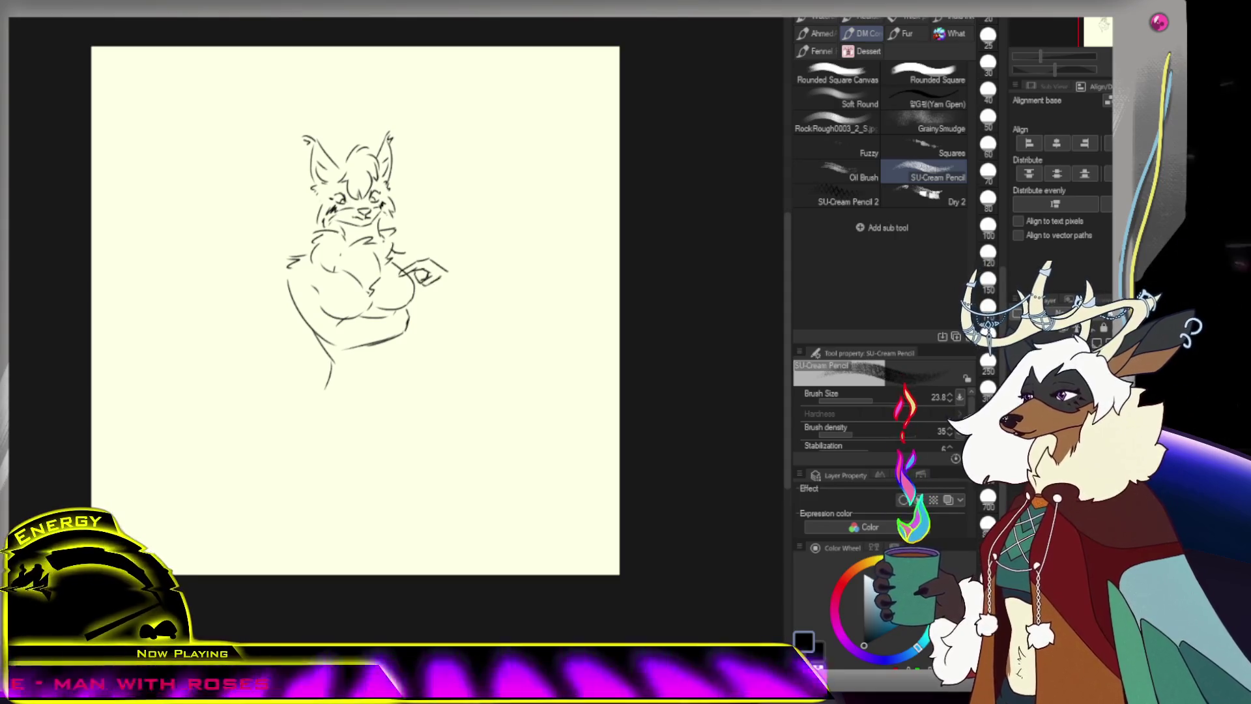
drag(443, 277, 448, 285)
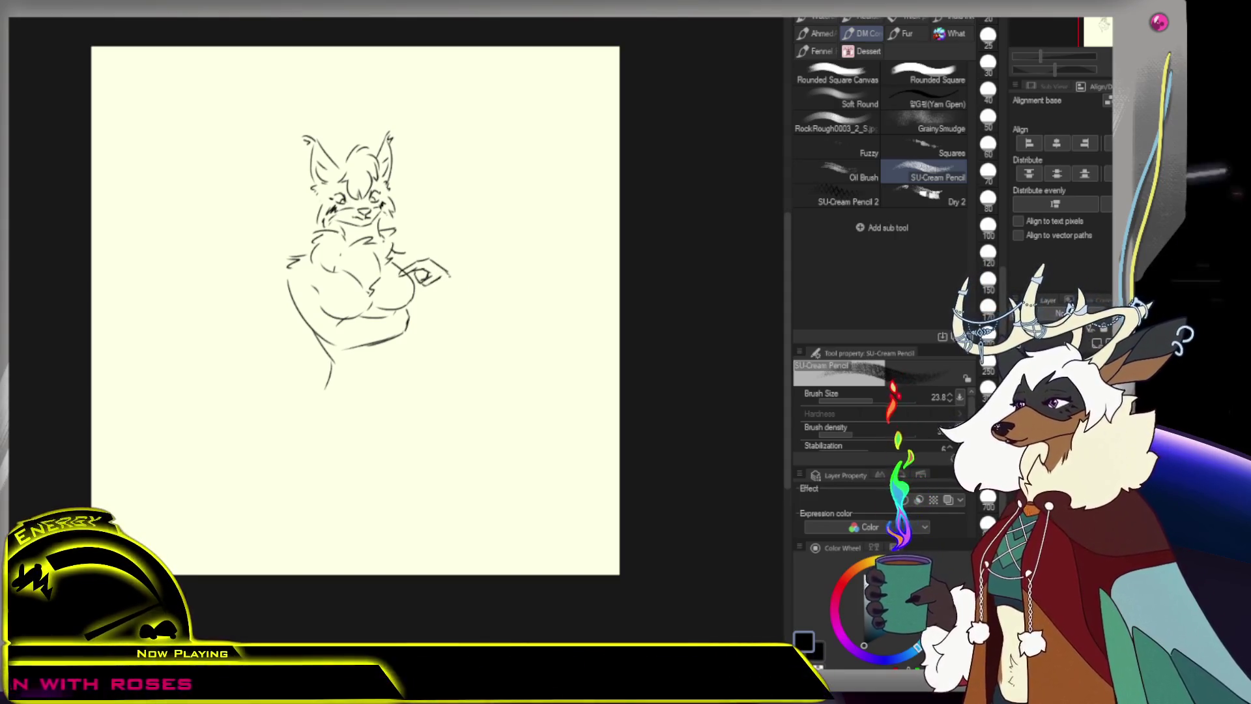
key(ctrl+z)
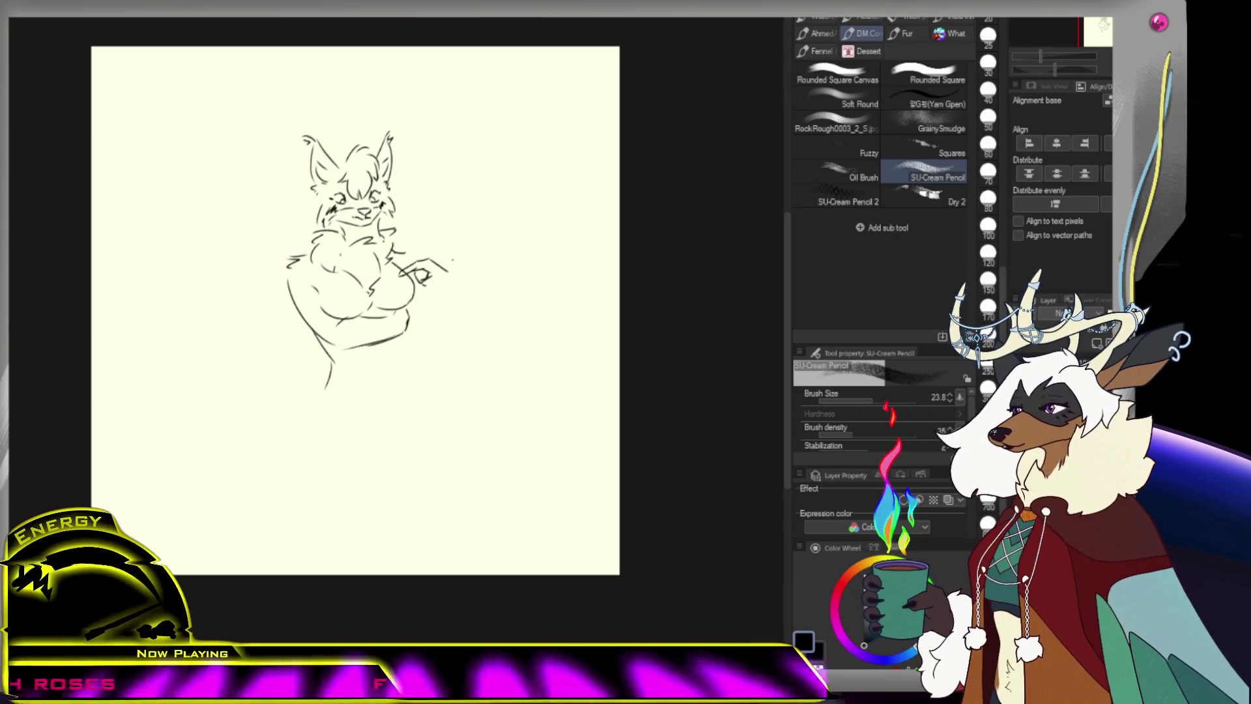
key(ctrl+z)
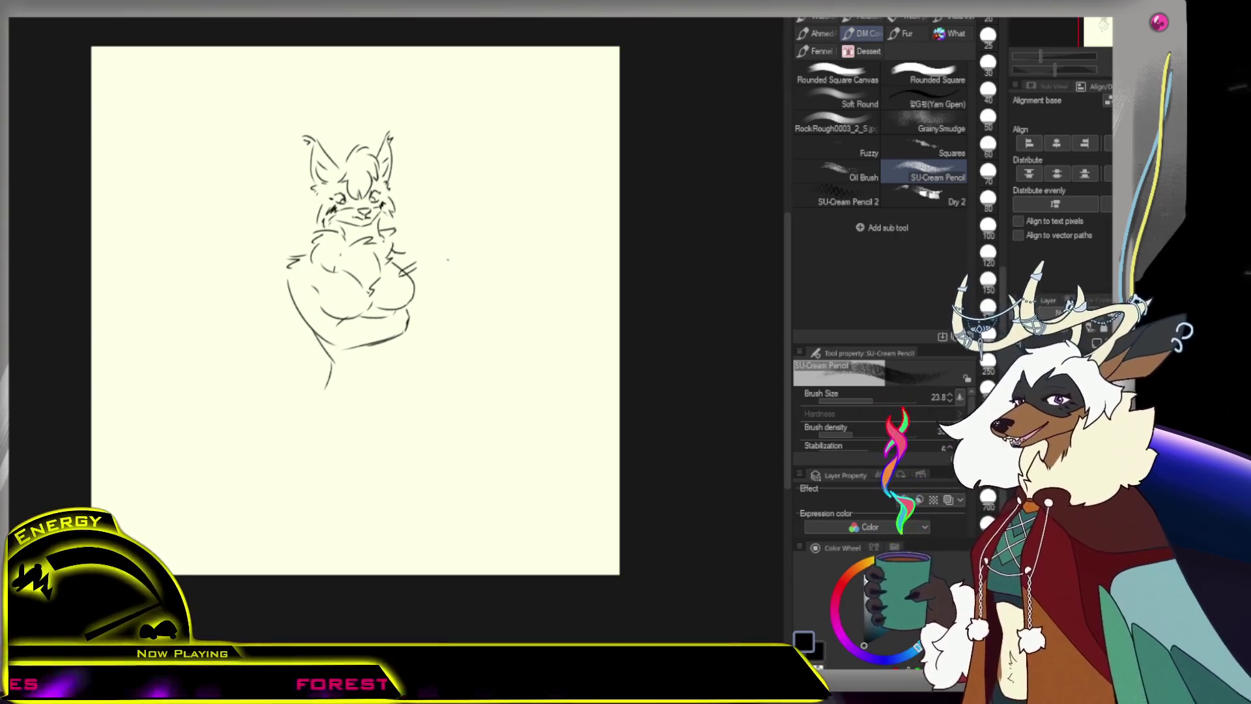
key(ctrl+z)
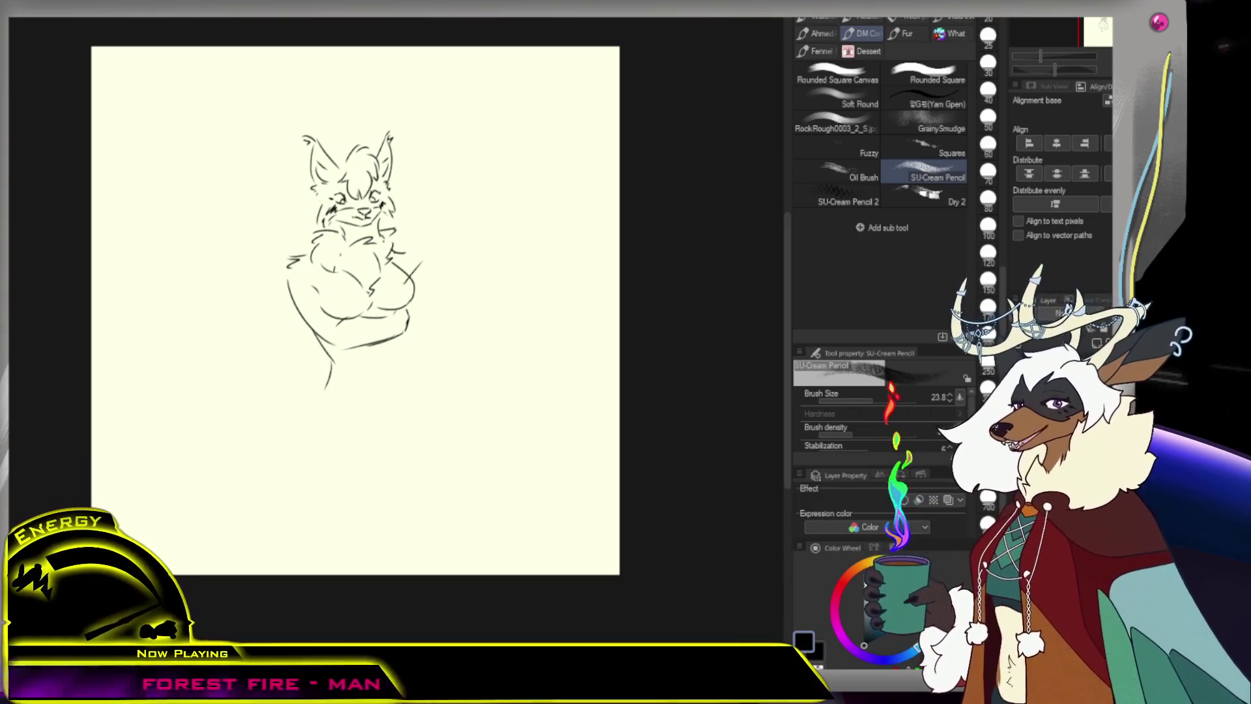
Redraw the hand and arm line with a curled finger, removing extra strokes
drag(405, 279, 423, 262)
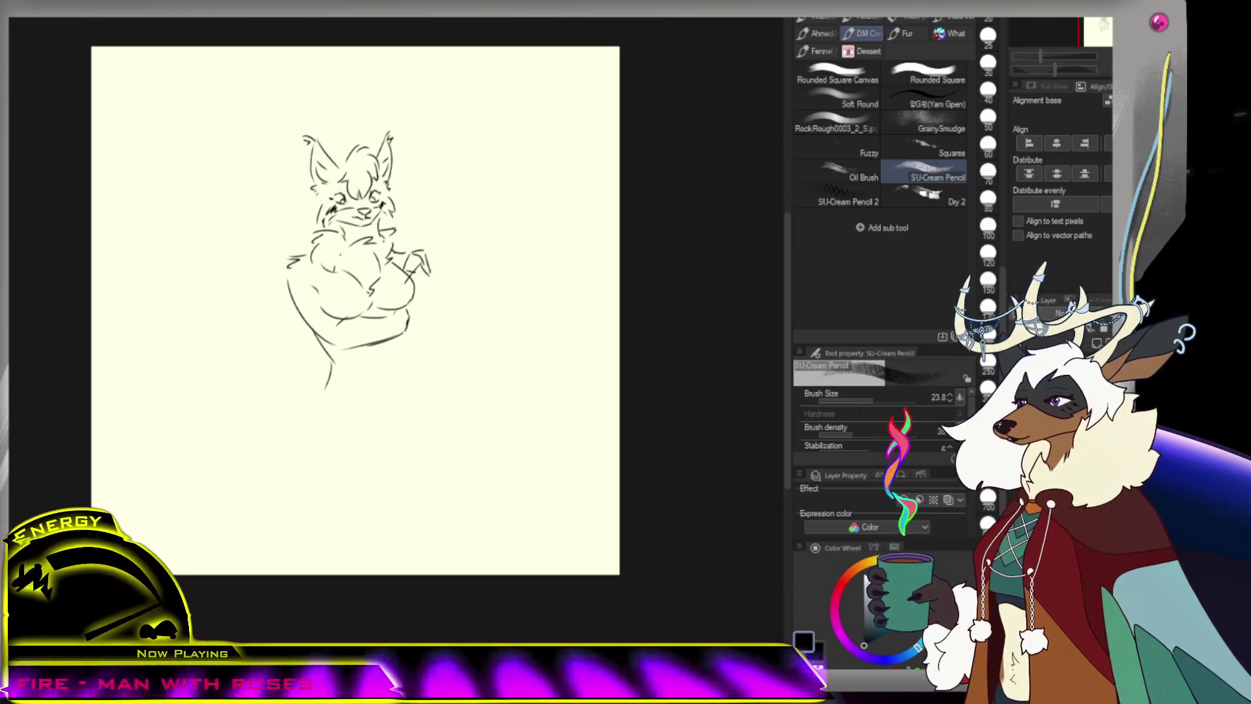
mouse_move(417, 260)
mouse_down()
mouse_move(440, 271)
mouse_move(431, 344)
mouse_up()
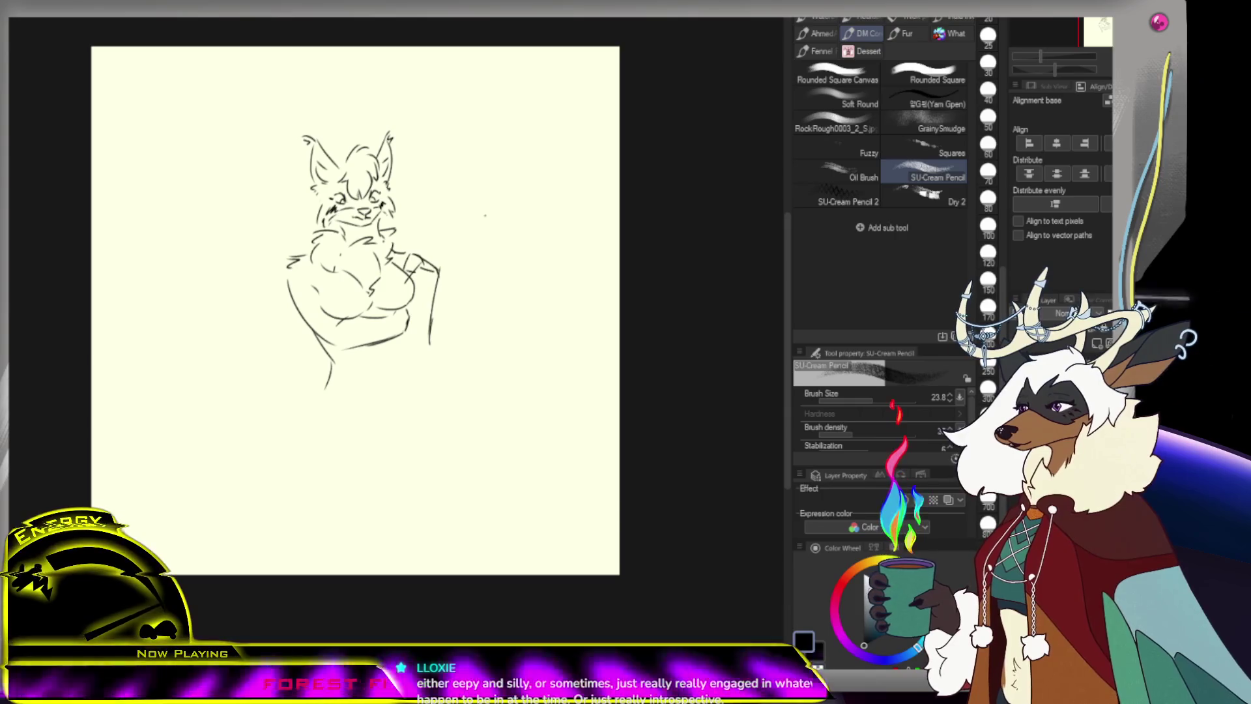
key(ctrl+z)
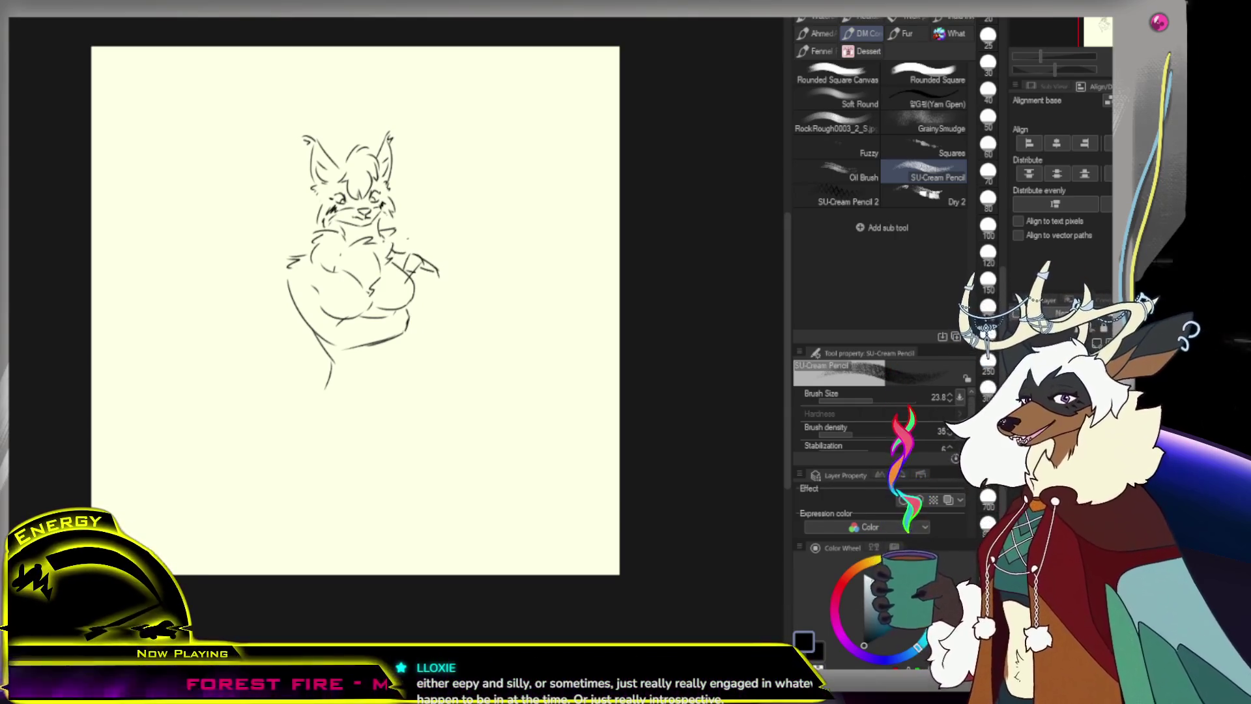
mouse_move(410, 277)
mouse_down()
mouse_move(422, 260)
mouse_move(394, 272)
mouse_up()
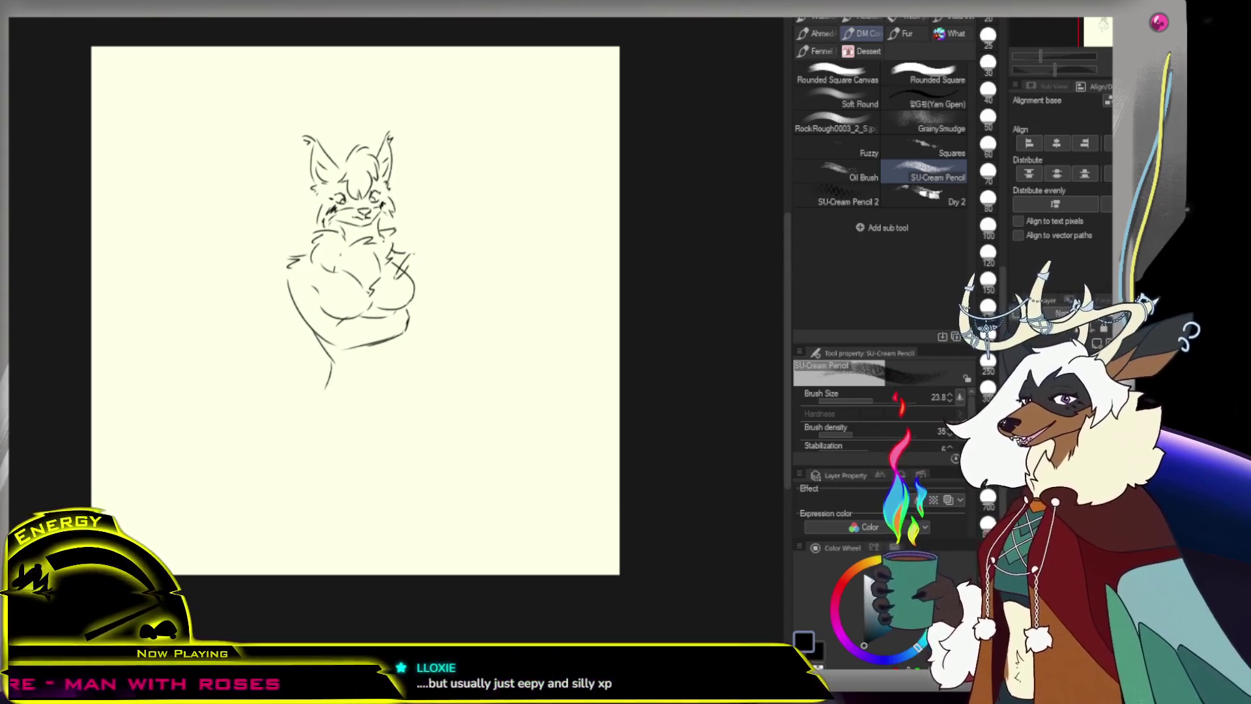
drag(417, 258, 425, 270)
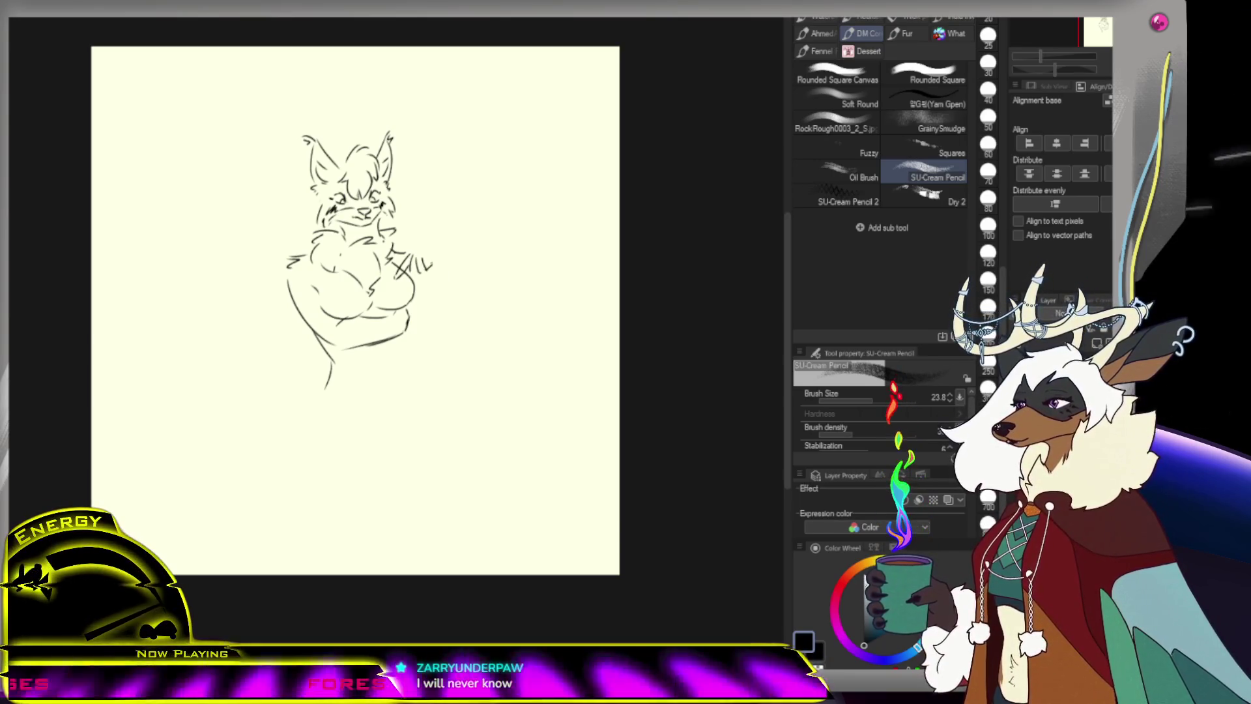
drag(424, 259, 430, 267)
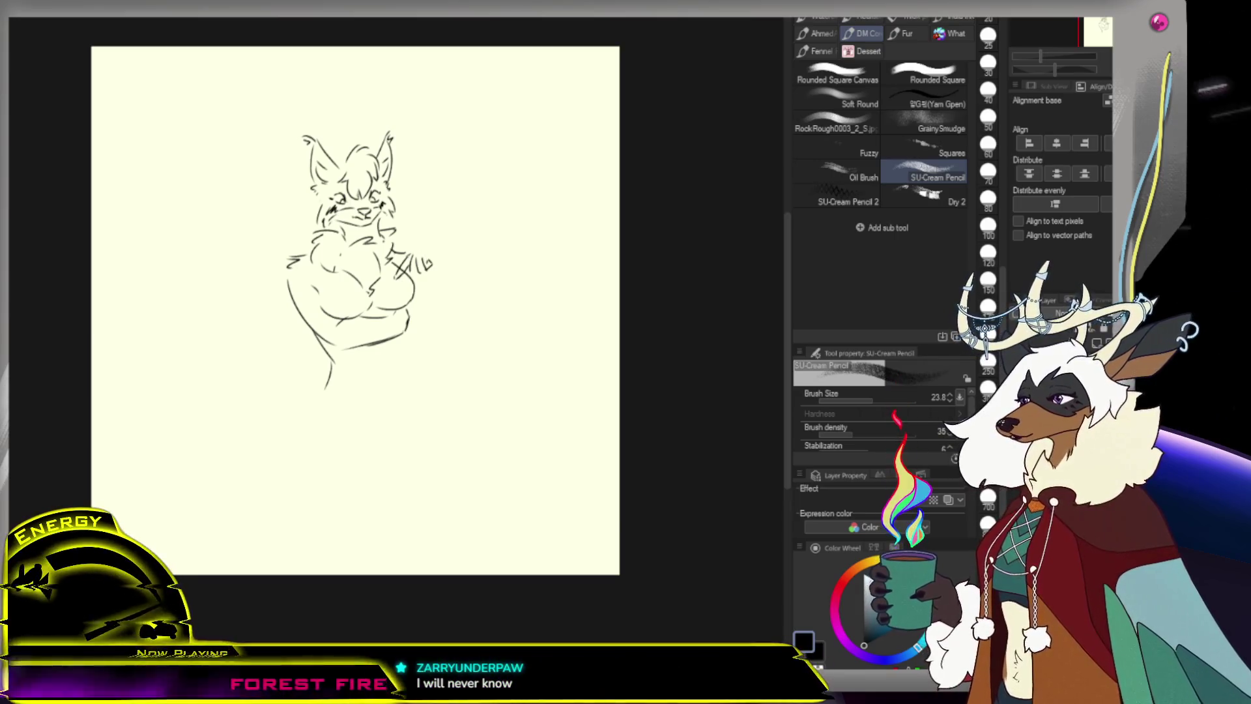
mouse_move(414, 256)
mouse_down()
mouse_move(438, 252)
mouse_move(445, 294)
mouse_up()
key(ctrl+z)
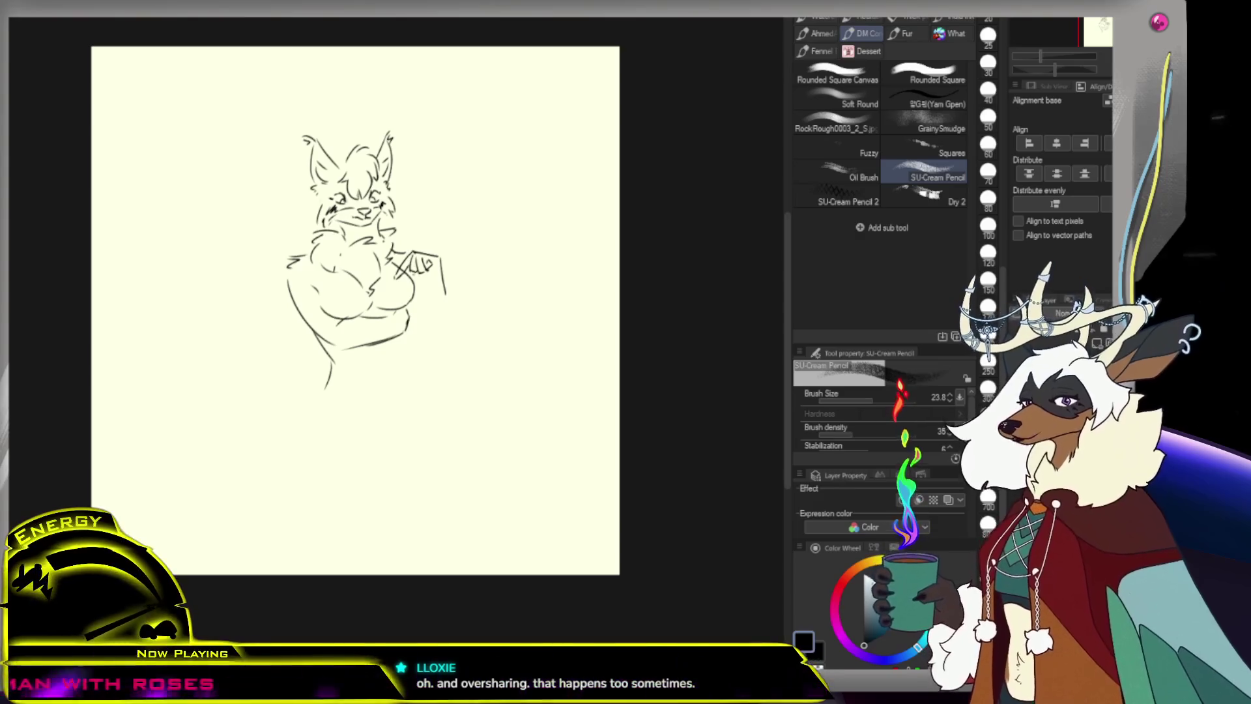
Add small finger lines to the fist and draw the forearm line down from it
drag(417, 274, 440, 286)
key(ctrl+z)
key(ctrl+z)
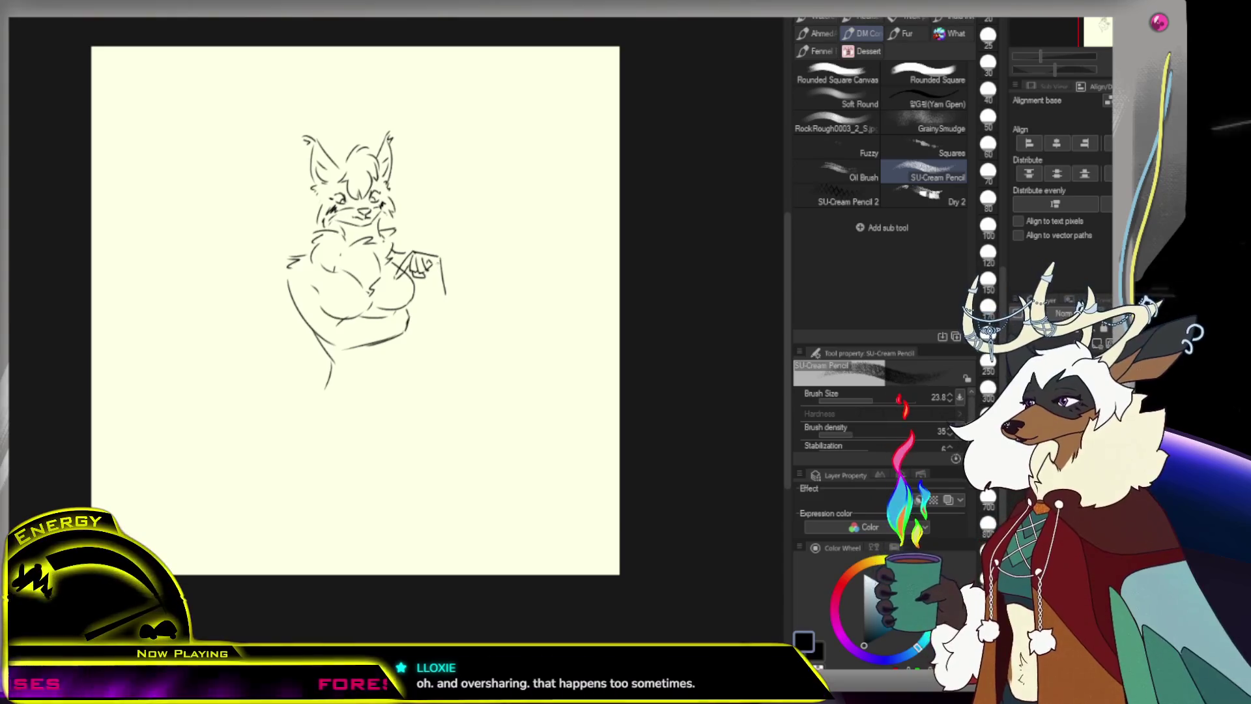
key(ctrl+z)
drag(424, 267, 436, 273)
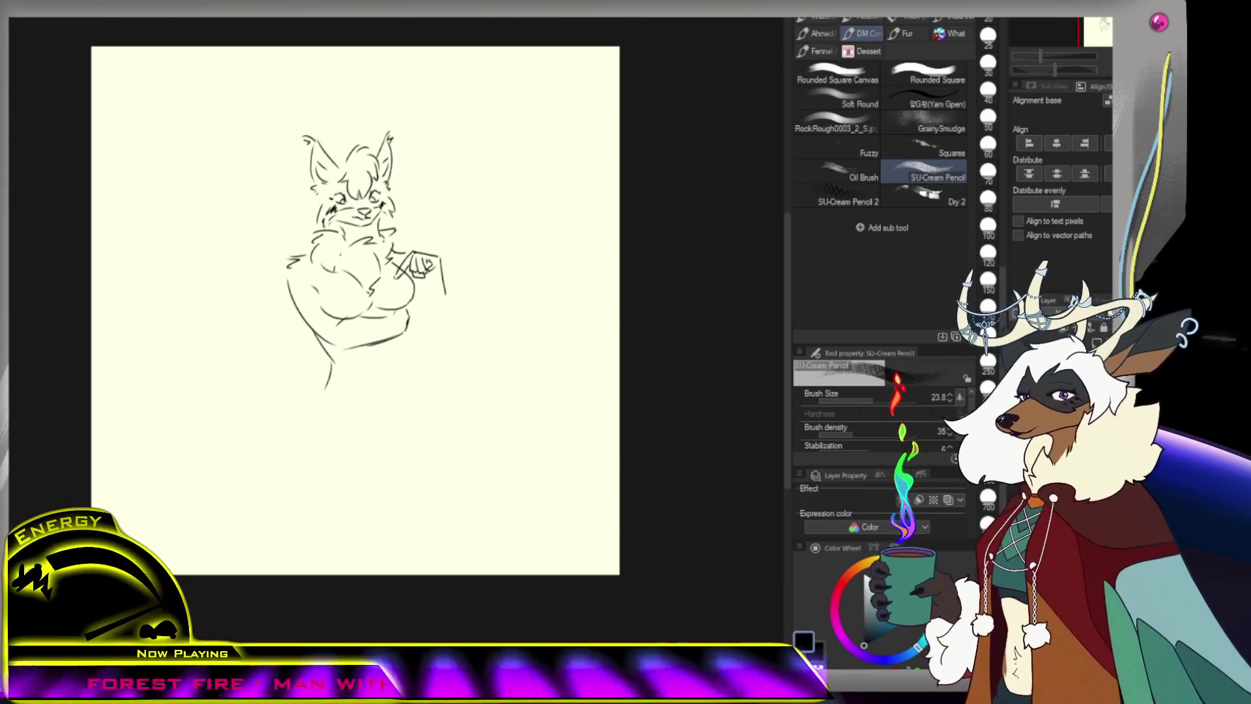
mouse_move(428, 271)
mouse_down()
mouse_move(423, 312)
mouse_move(446, 328)
mouse_move(422, 338)
mouse_move(435, 355)
mouse_up()
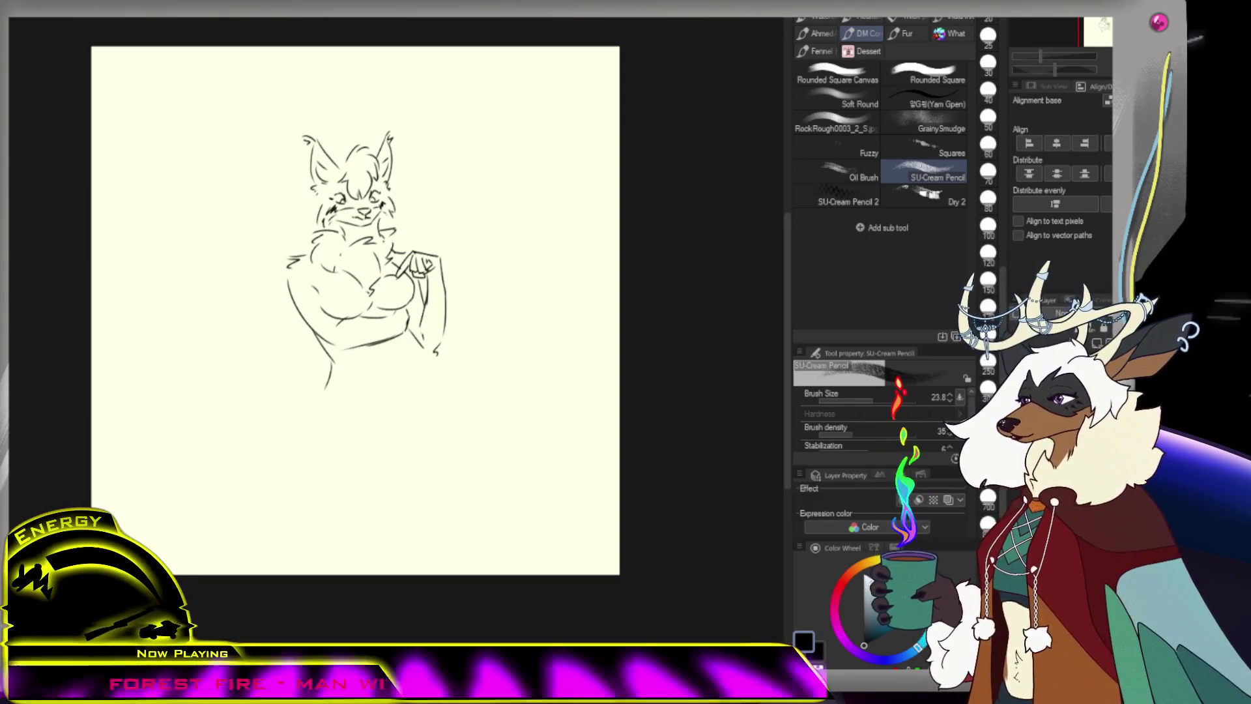
Dab a dark mark on the chest and reposition the canvas view
click(331, 292)
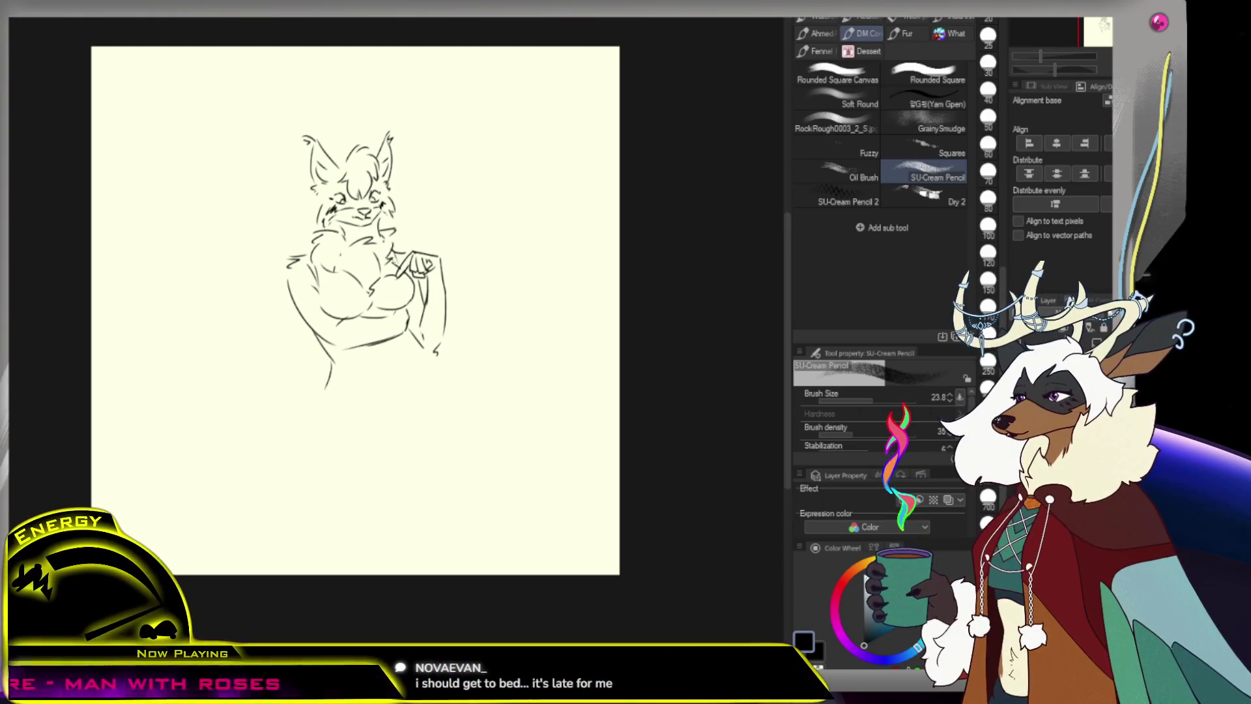
key(ctrl+space)
scroll(413, 351, down, 1)
key(p)
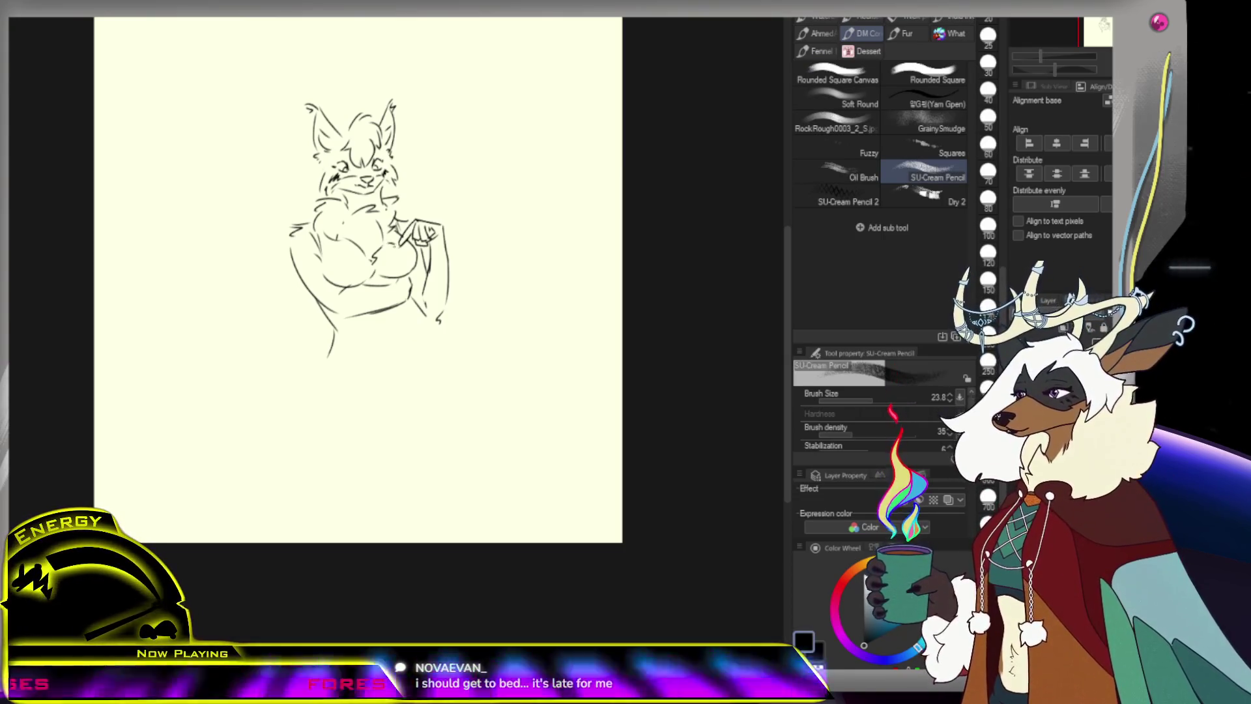
Letter the word 'Poke' beside the raised hand and extend the right torso line
click(412, 267)
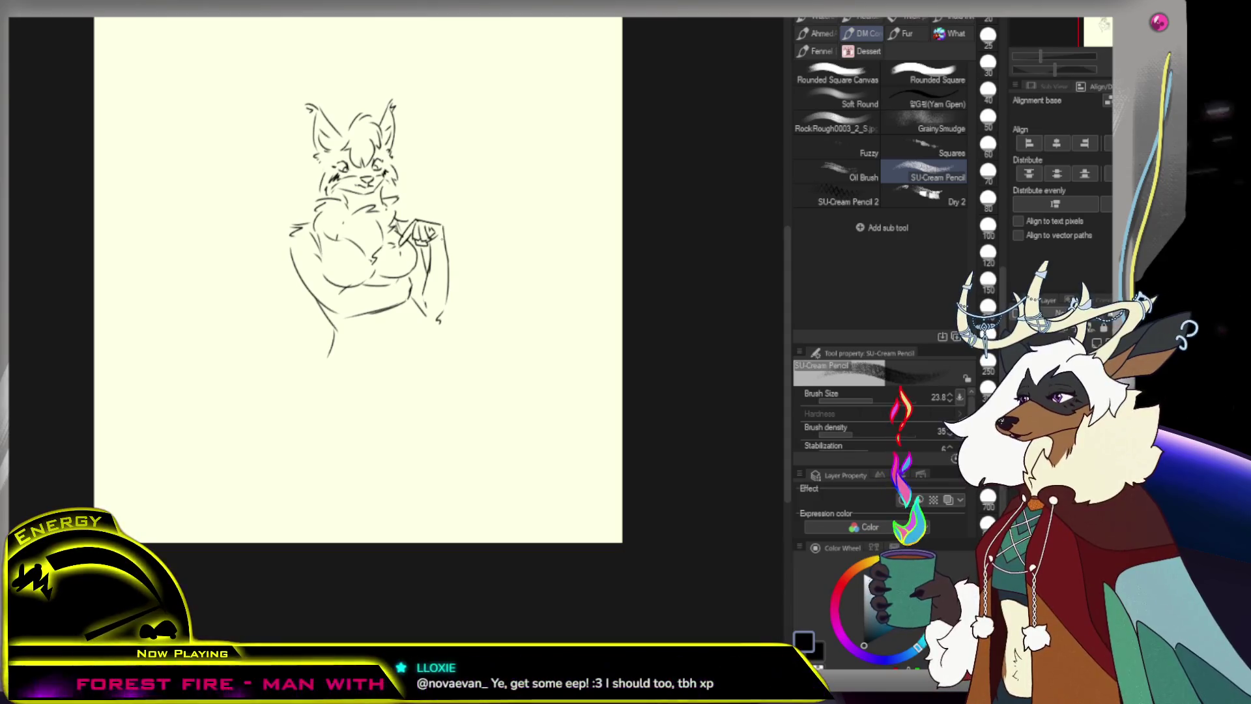
drag(415, 208, 433, 213)
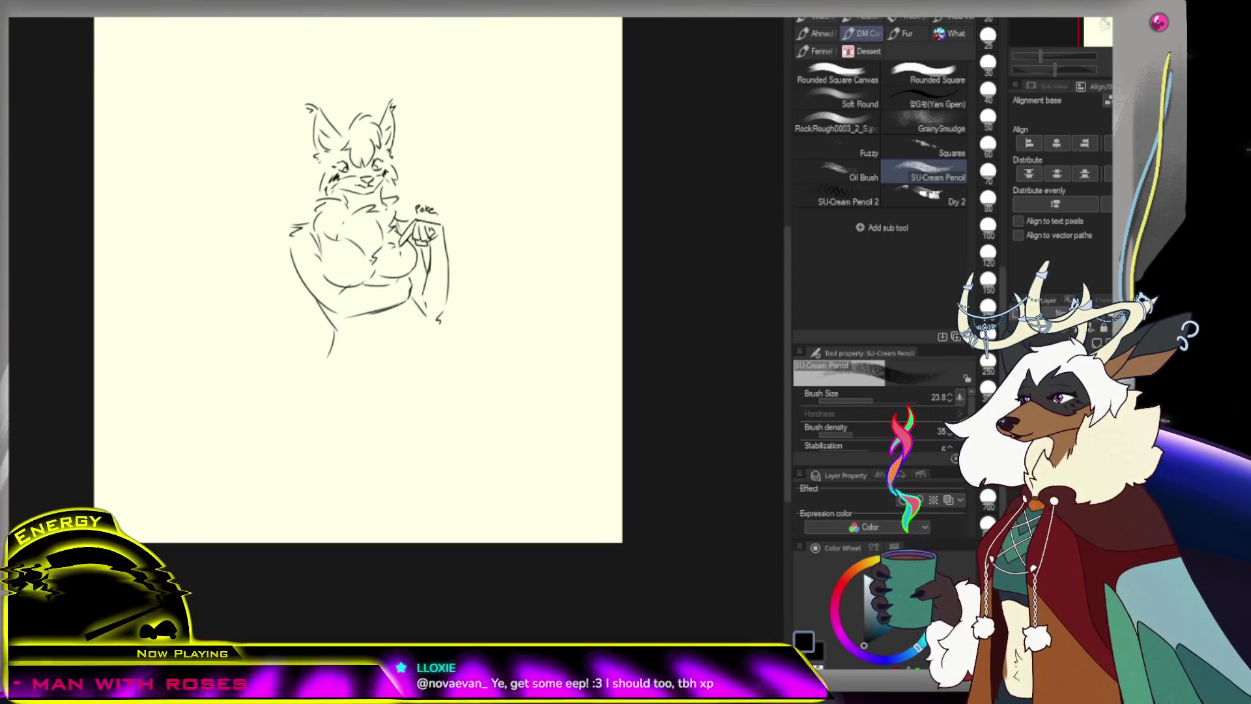
key(ctrl+z)
key(ctrl+z)
key(ctrl+z)
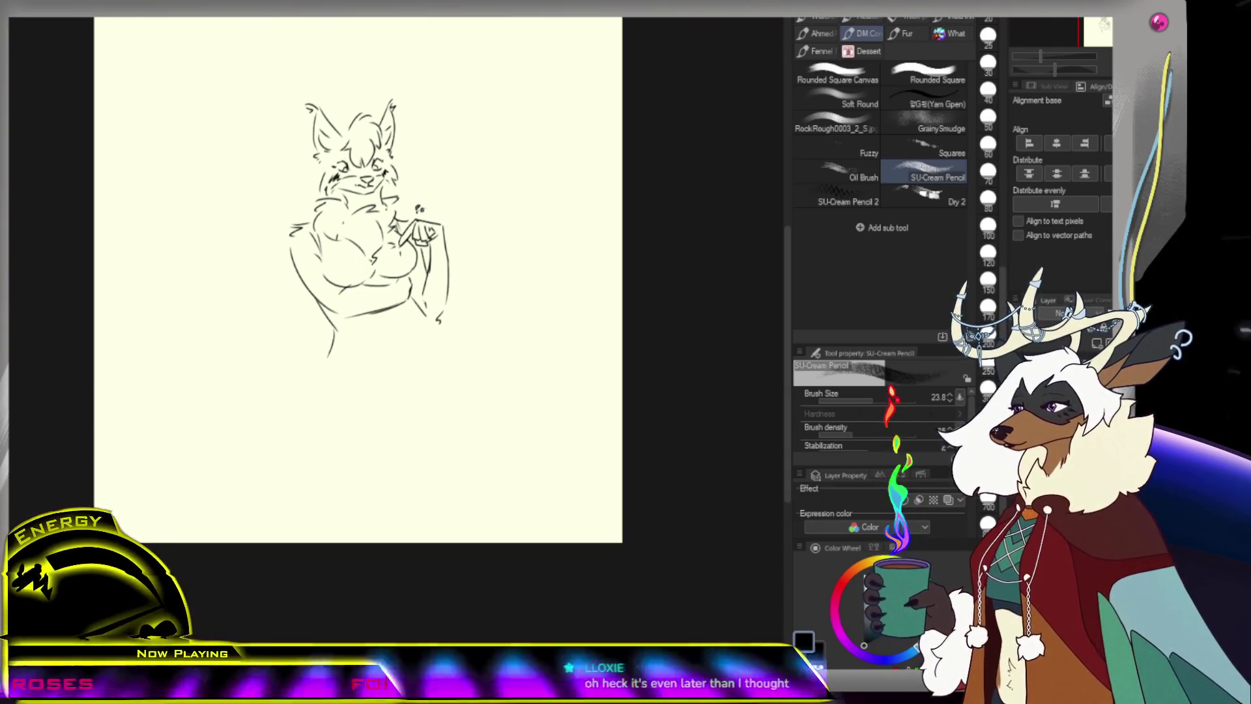
drag(426, 206, 437, 213)
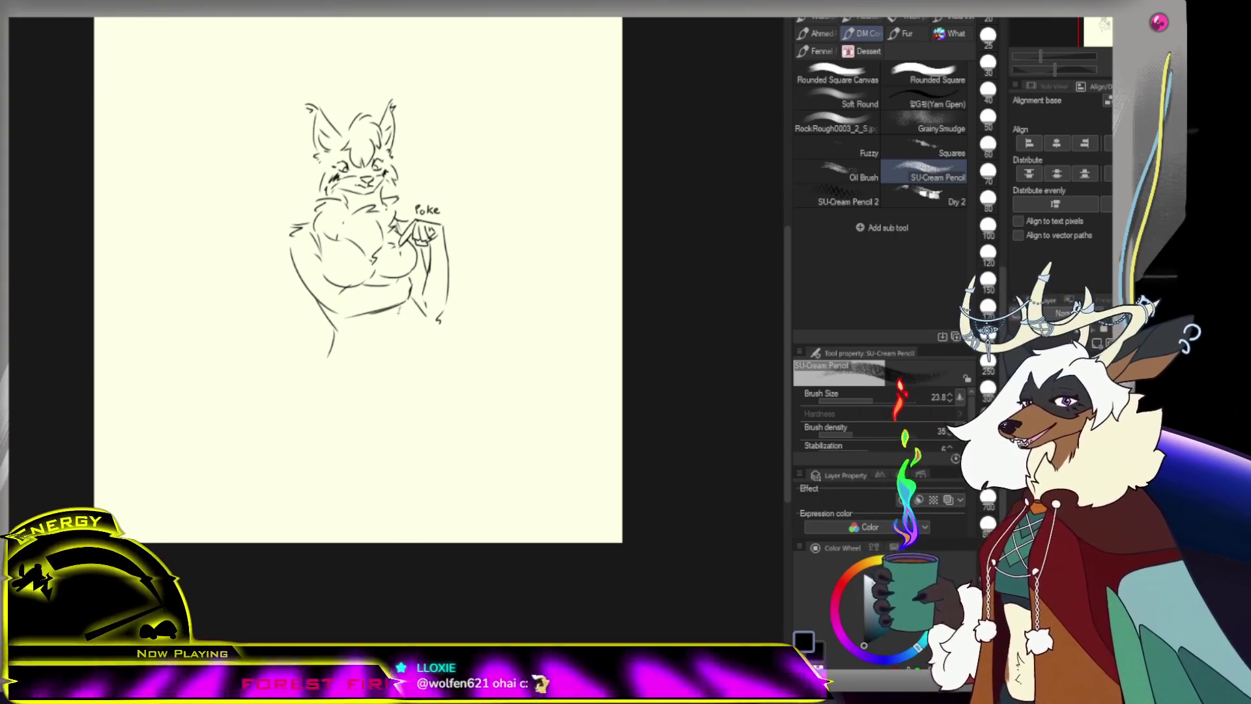
drag(398, 319, 407, 345)
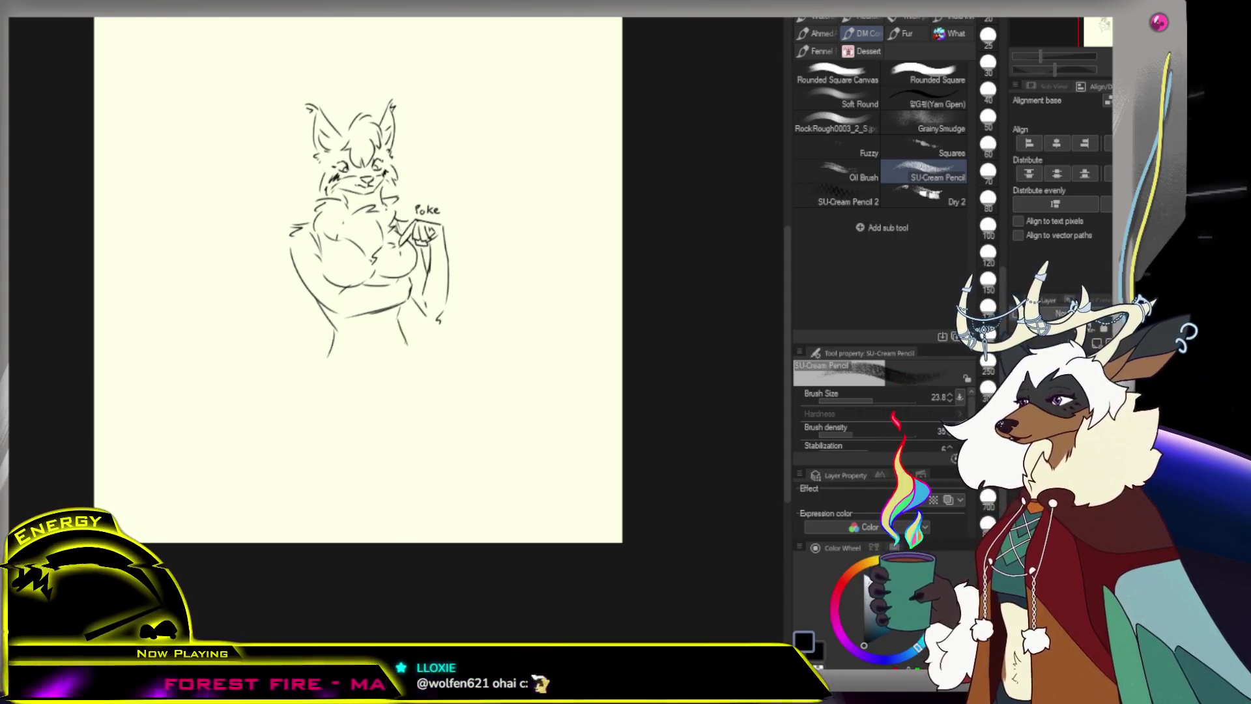
Sketch the waist sides and right hip curve, redoing strokes that came out wrong
drag(335, 331, 313, 410)
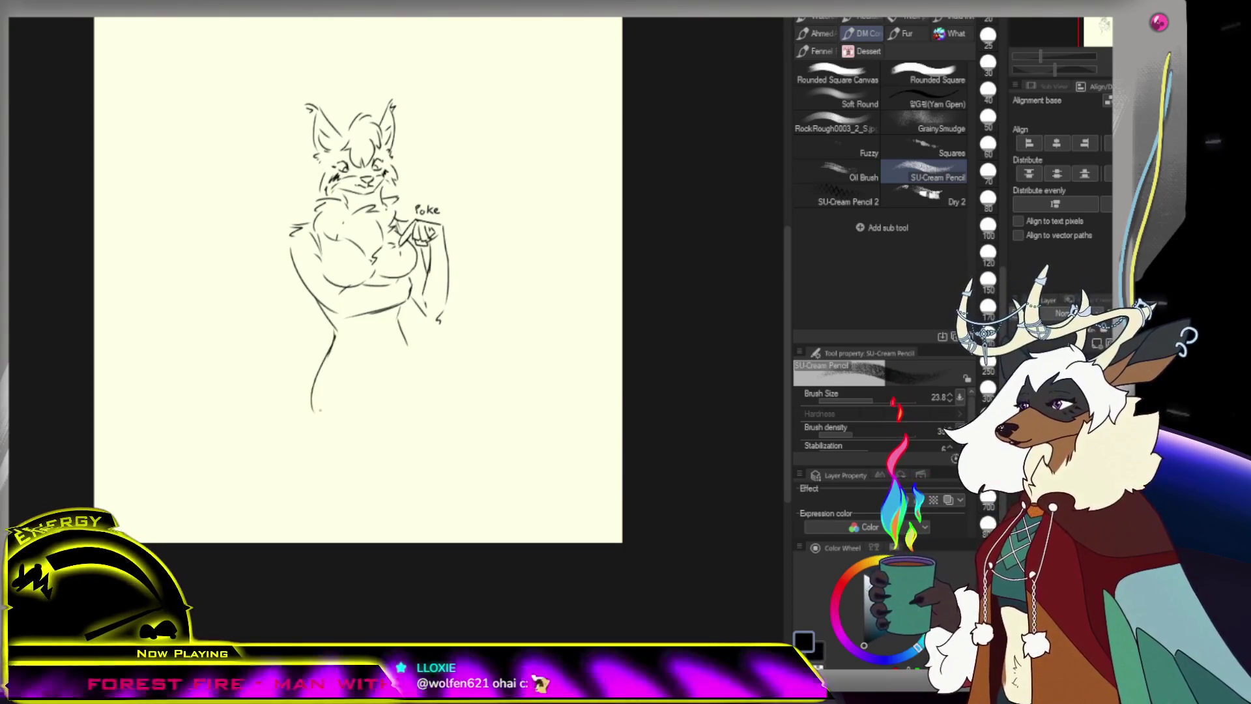
key(ctrl+z)
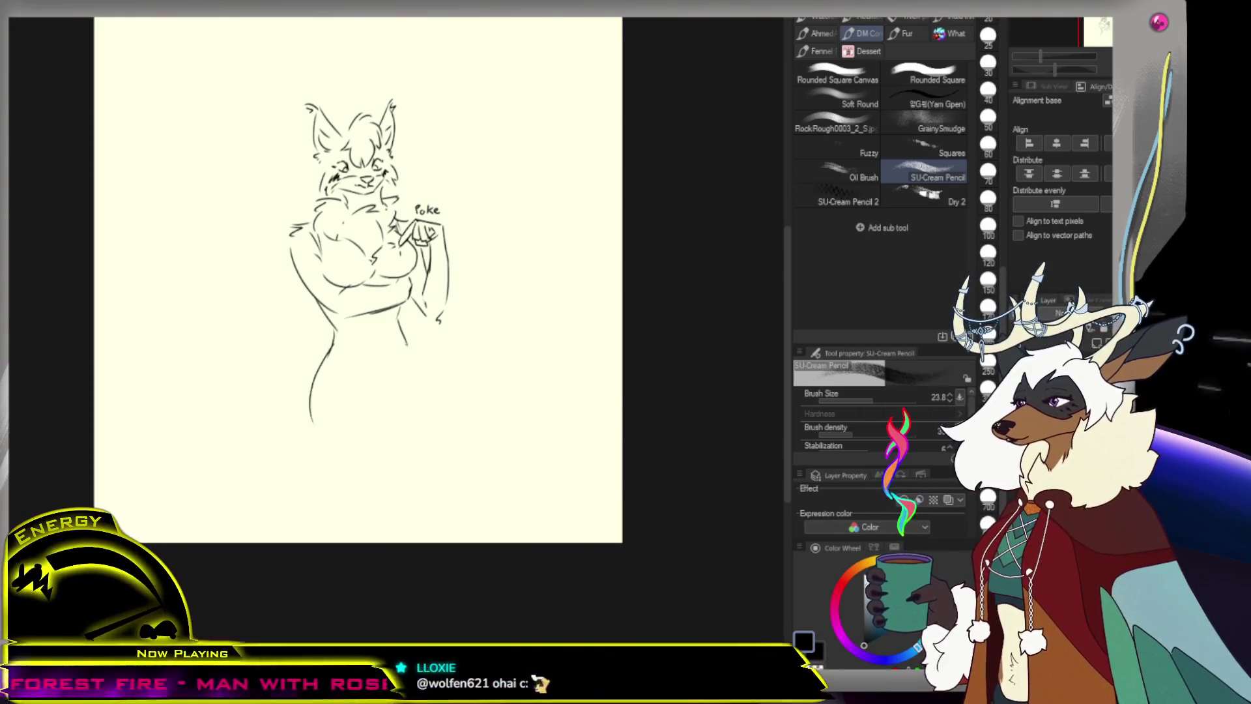
drag(408, 346, 424, 404)
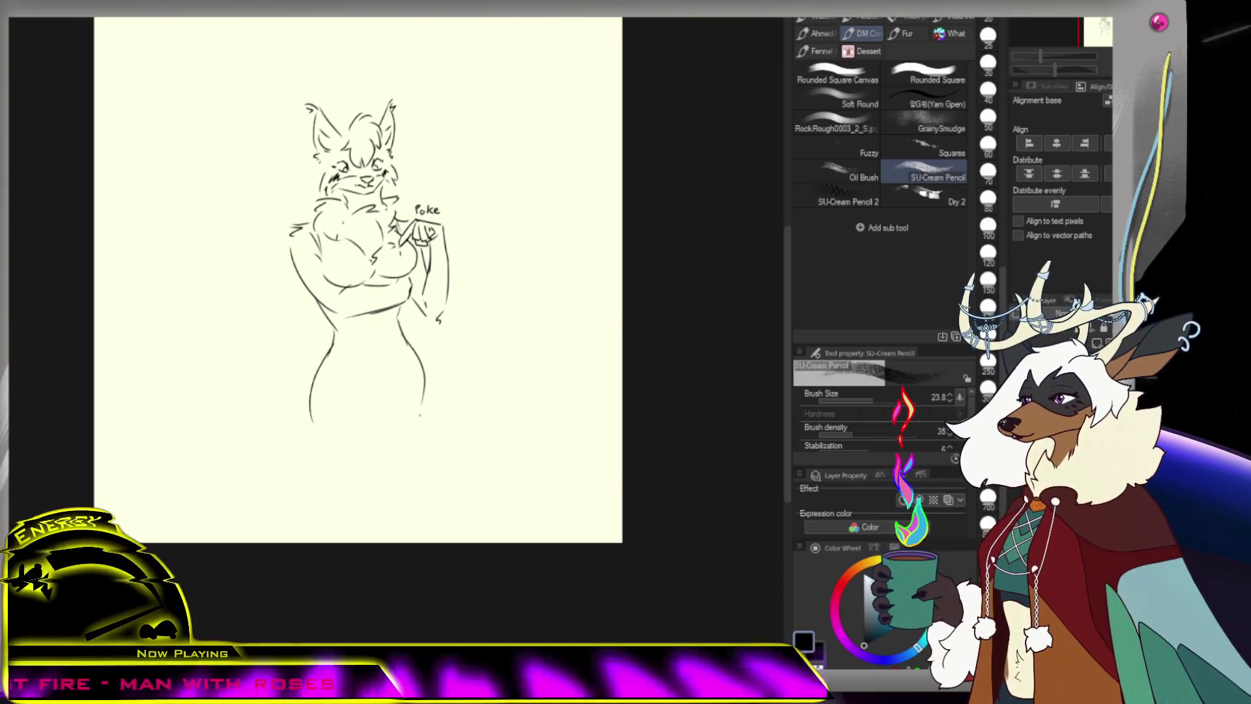
key(ctrl+z)
key(ctrl+z)
drag(405, 324, 411, 348)
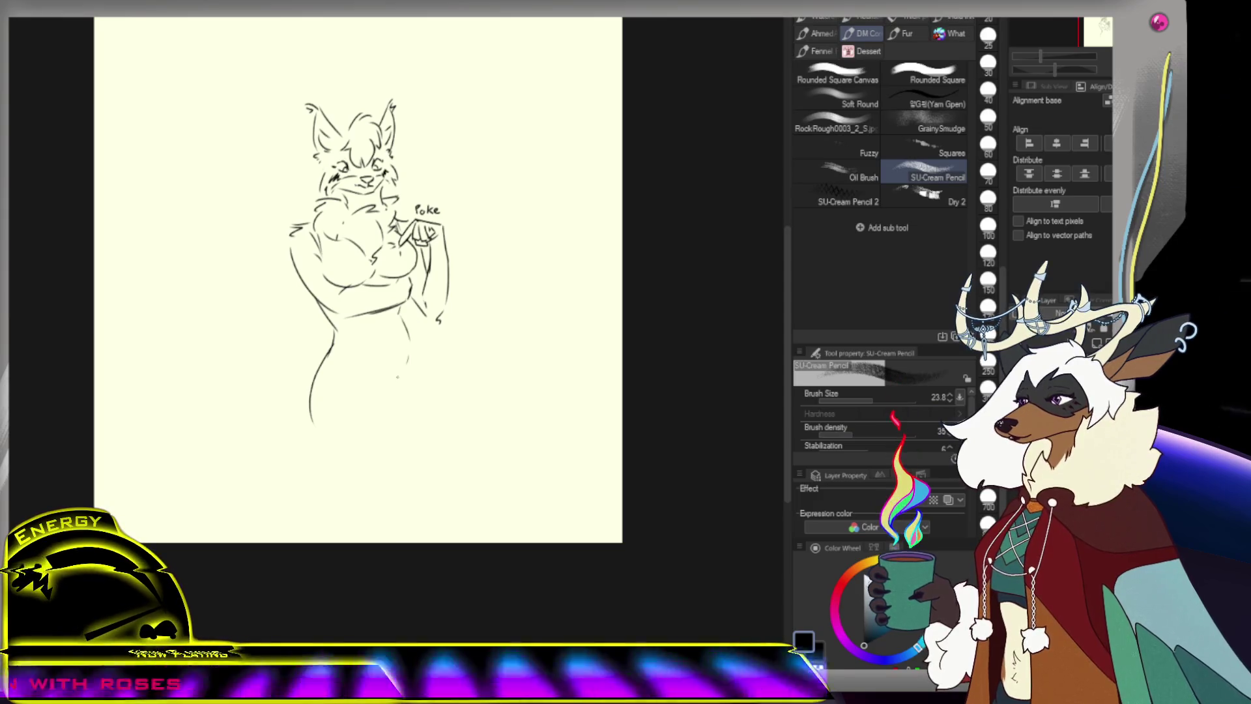
drag(409, 335, 435, 406)
drag(431, 362, 428, 425)
Sketch the leg outline on a diagonal, undoing unwanted leg strokes
drag(395, 384, 379, 463)
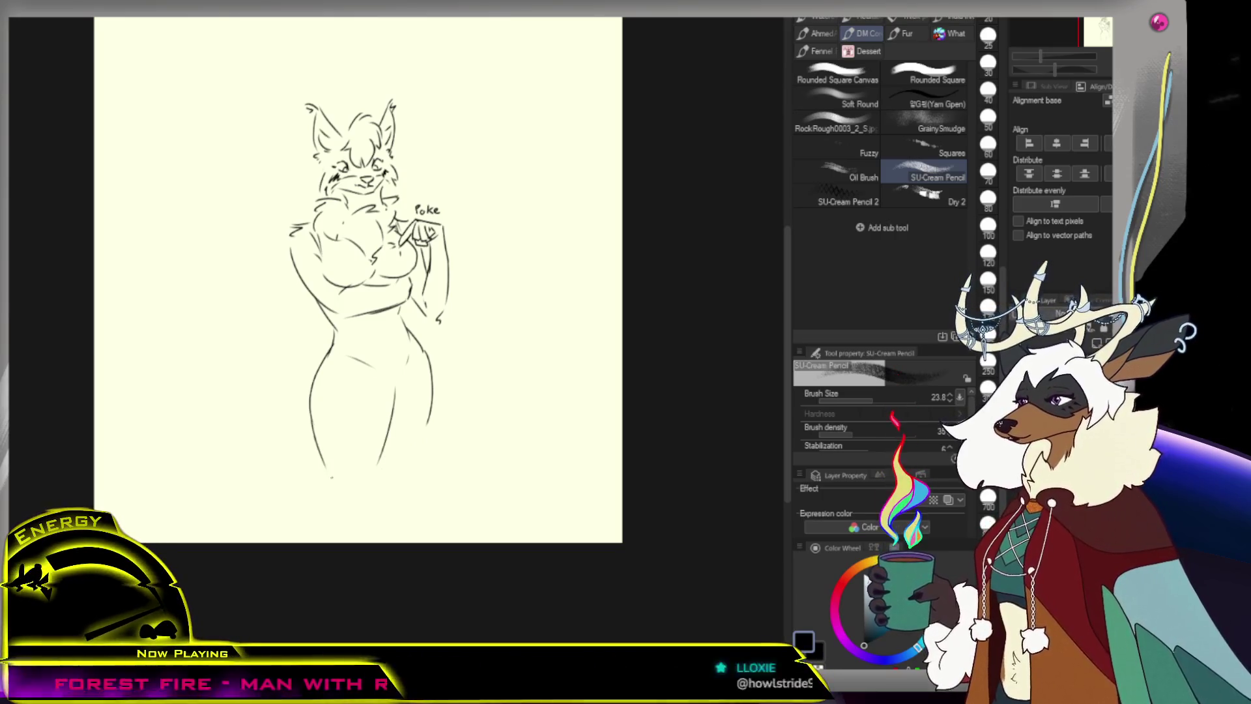
key(ctrl+z)
key(ctrl+z)
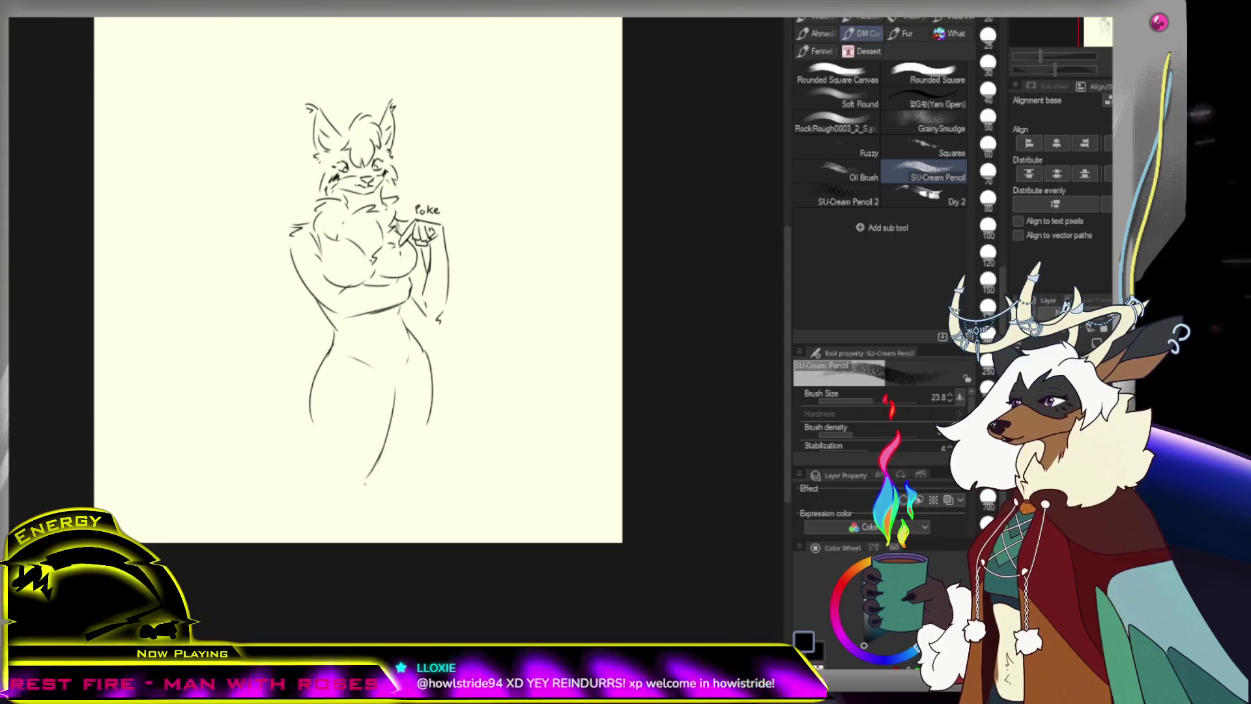
drag(437, 426, 329, 493)
key(ctrl+z)
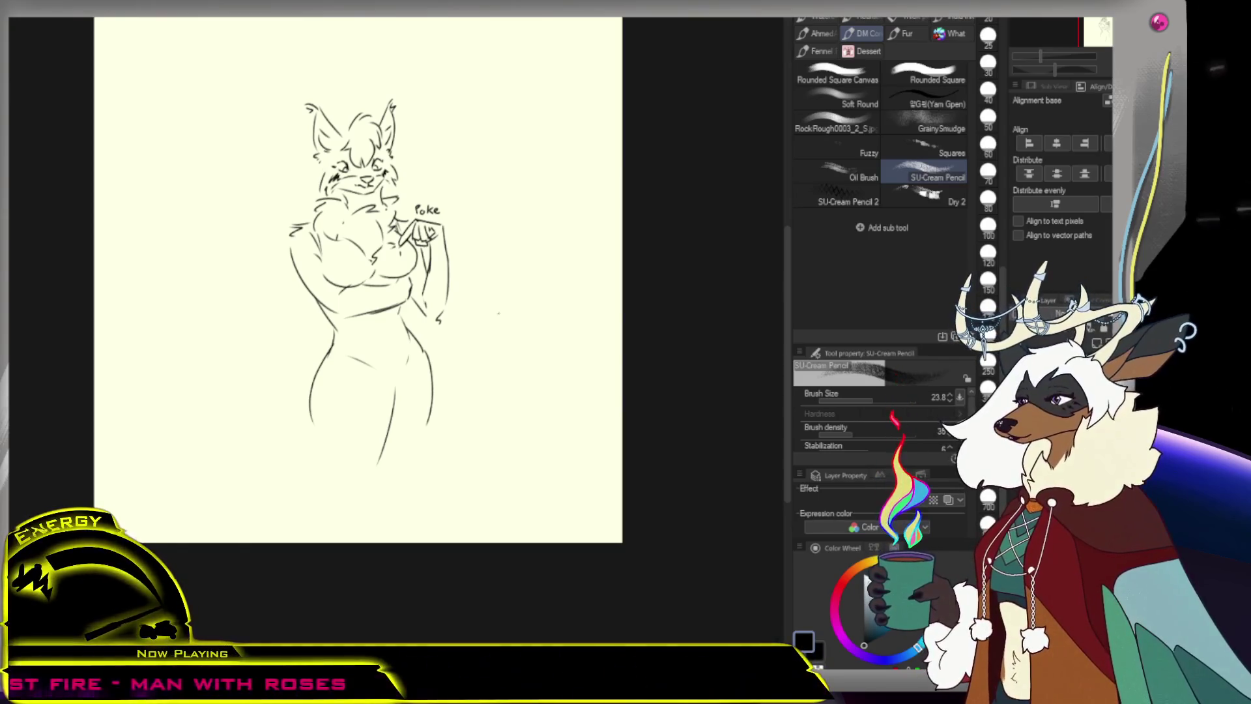
Draw two long hair strands sweeping down-left from the head, then zoom out to check
mouse_move(306, 189)
mouse_down()
mouse_move(292, 221)
mouse_move(277, 196)
mouse_up()
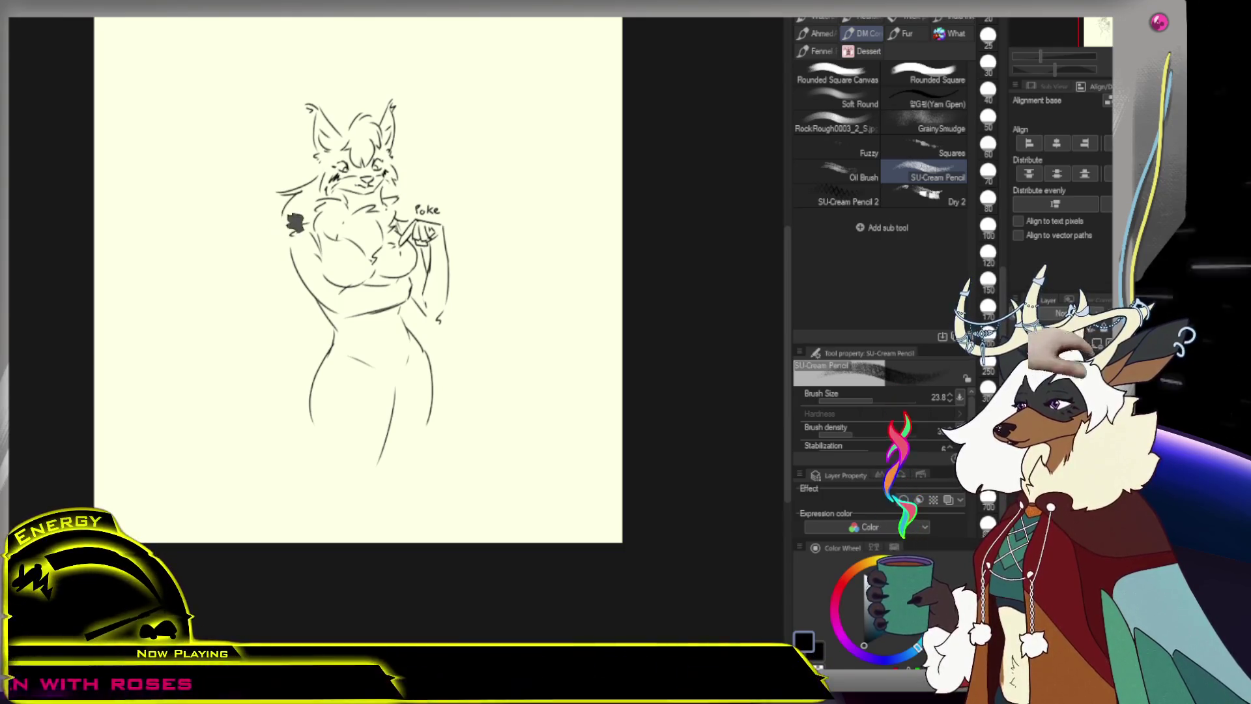
mouse_move(296, 196)
mouse_down()
mouse_move(218, 218)
mouse_move(211, 292)
mouse_up()
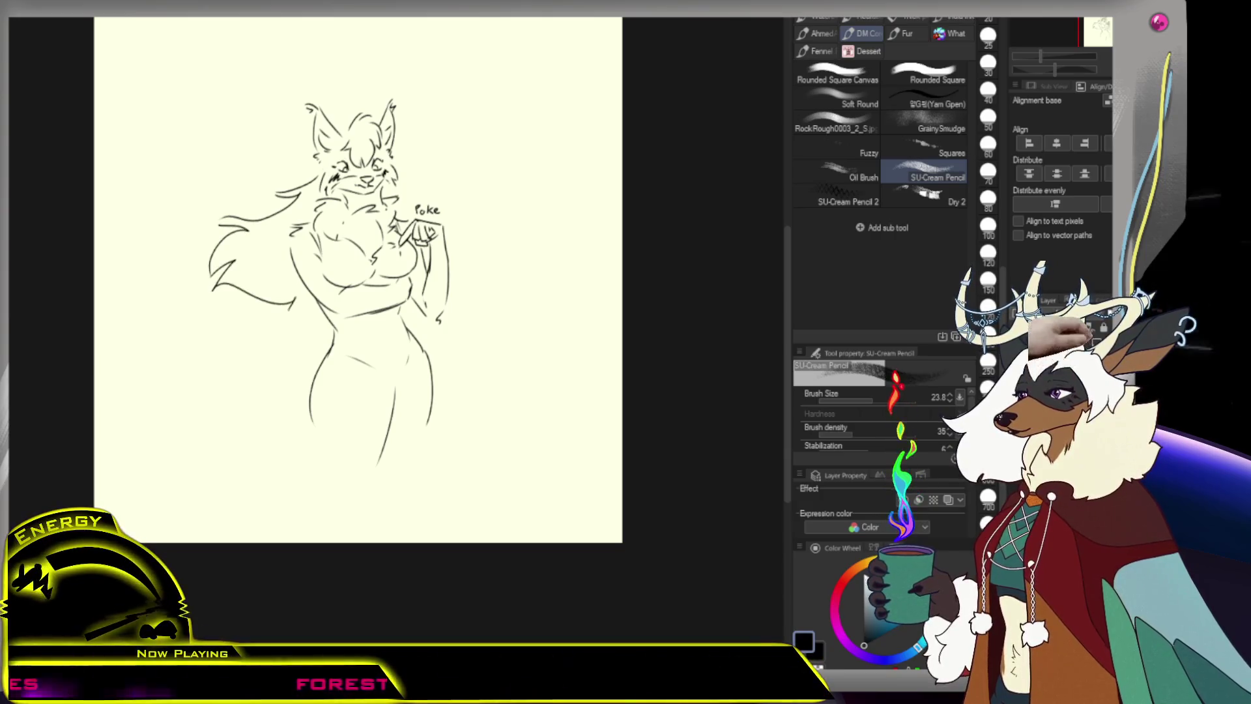
scroll(355, 286, down, 5)
scroll(352, 290, up, 3)
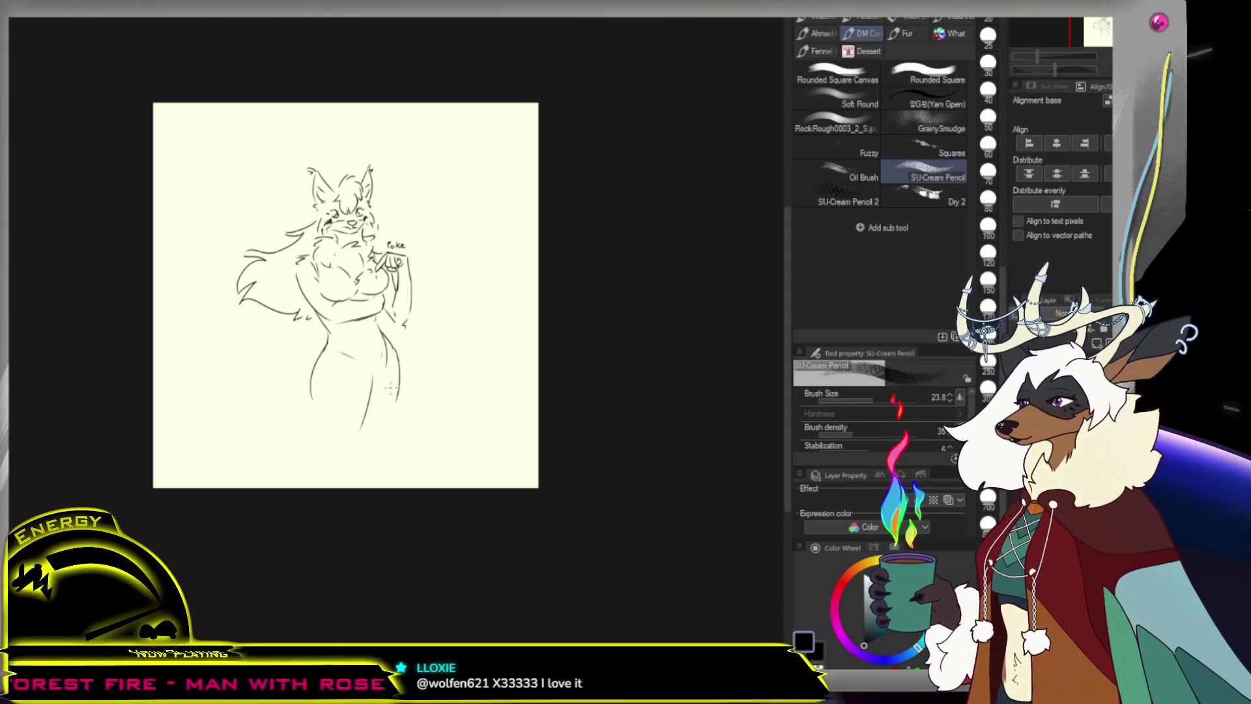
Add fur-tuft strokes on the leg and along the figure's left side, undoing stray marks
drag(384, 379, 368, 412)
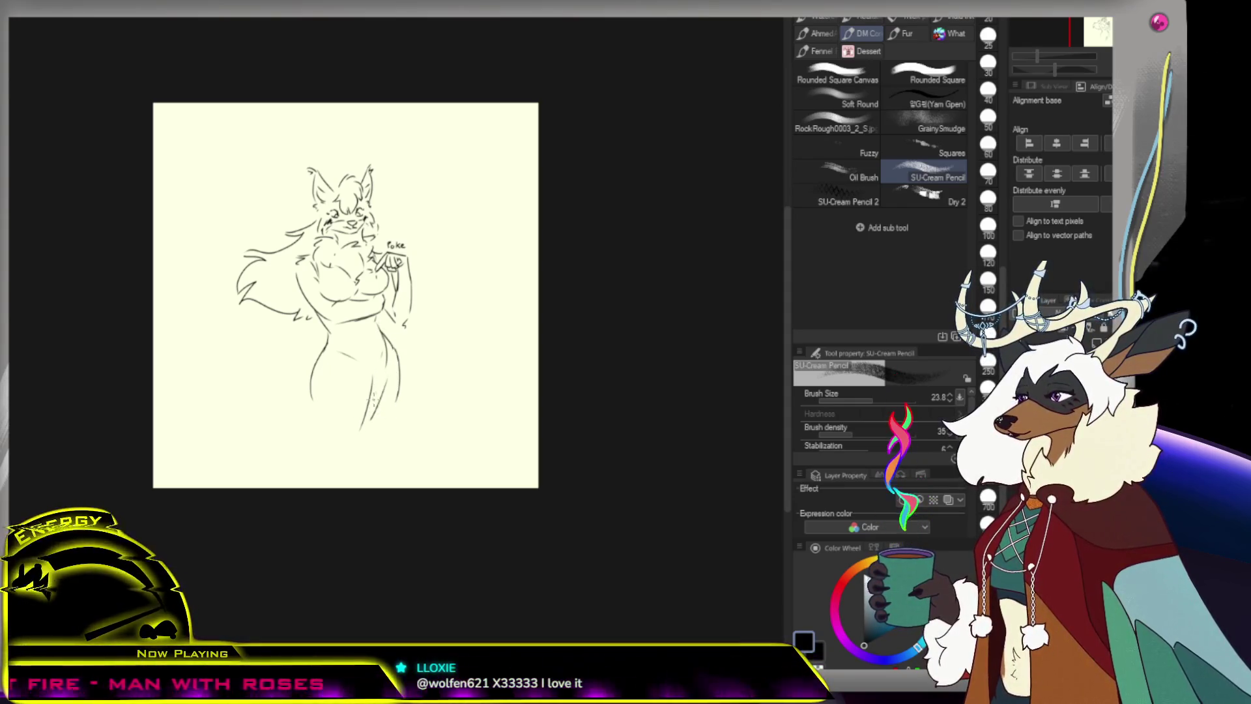
key(ctrl+z)
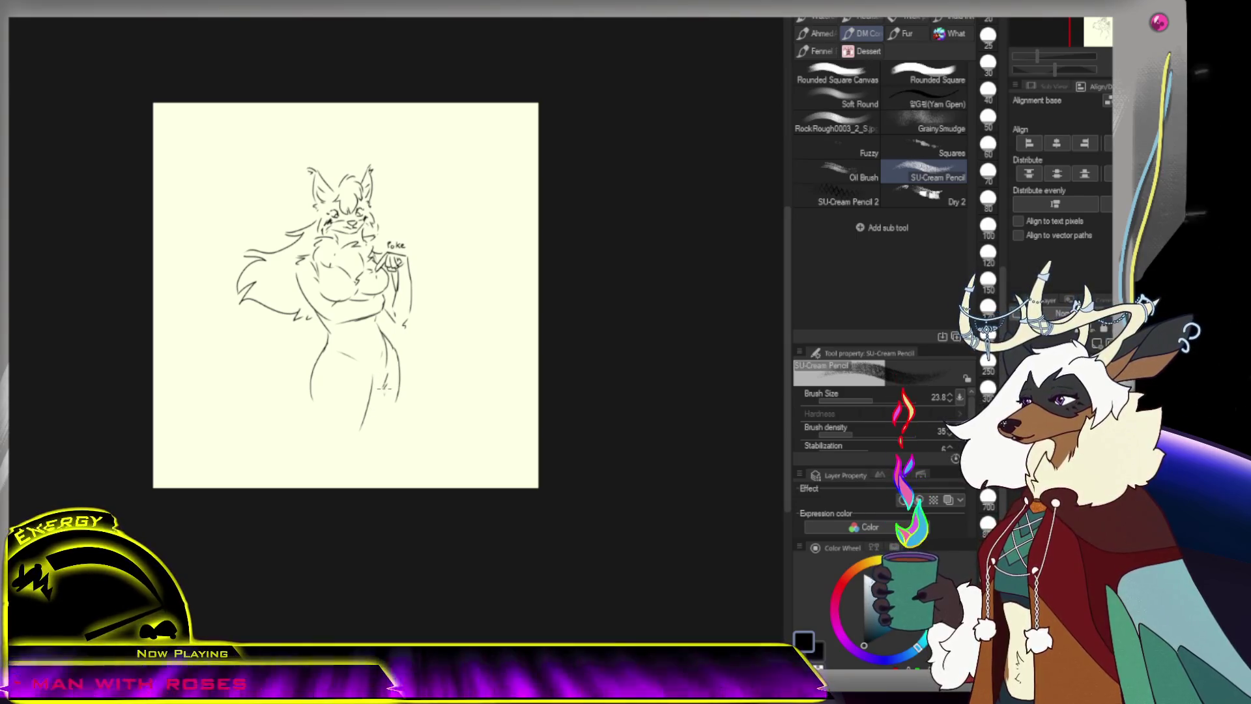
drag(334, 346, 345, 414)
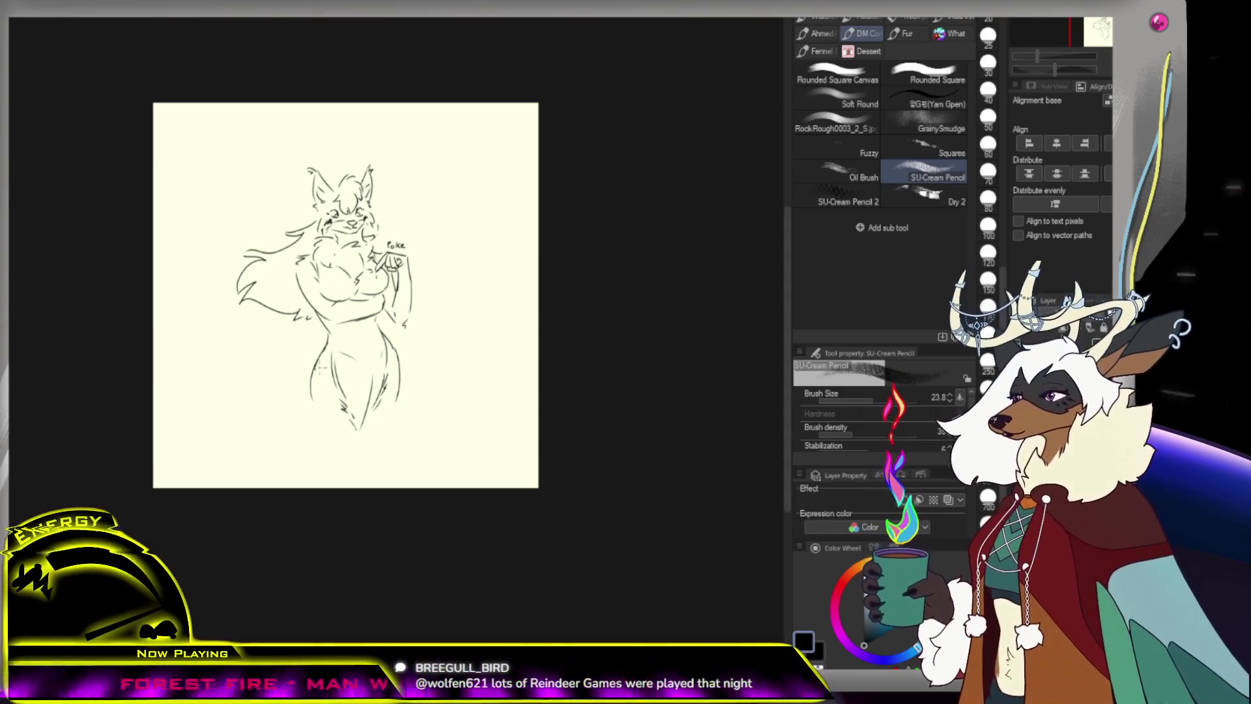
drag(315, 377, 331, 388)
key(ctrl+z)
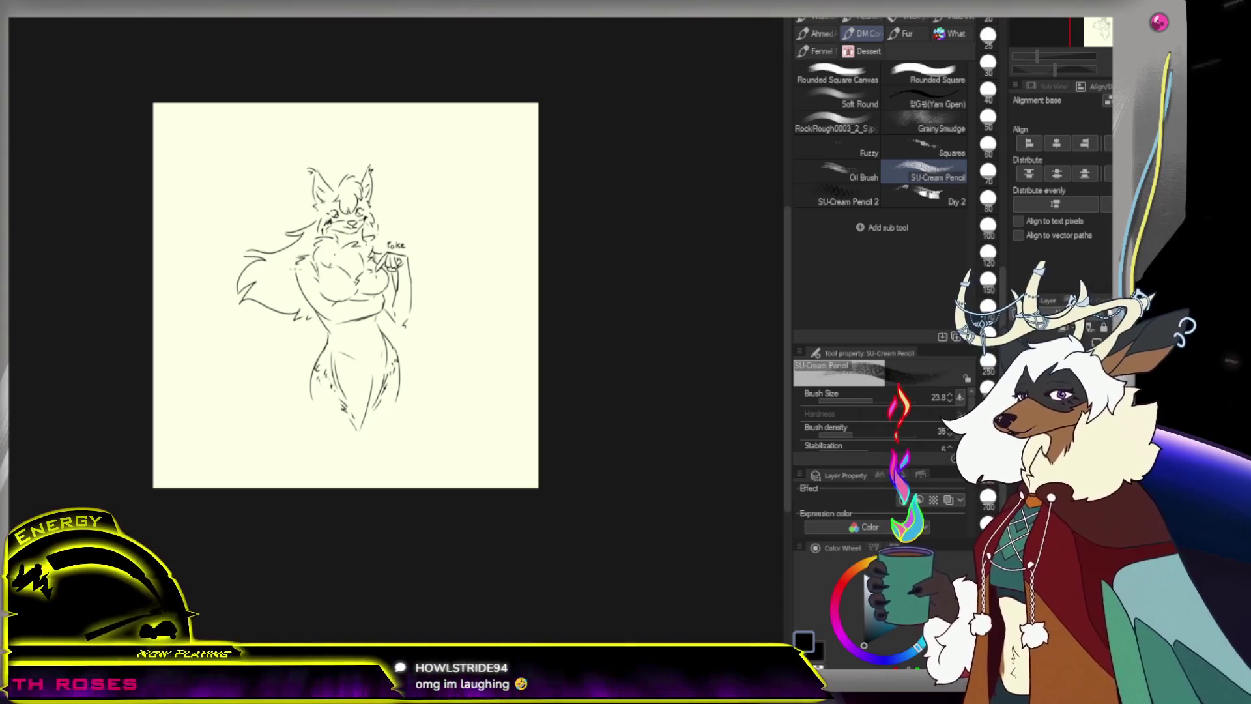
drag(319, 305, 308, 324)
drag(299, 274, 312, 312)
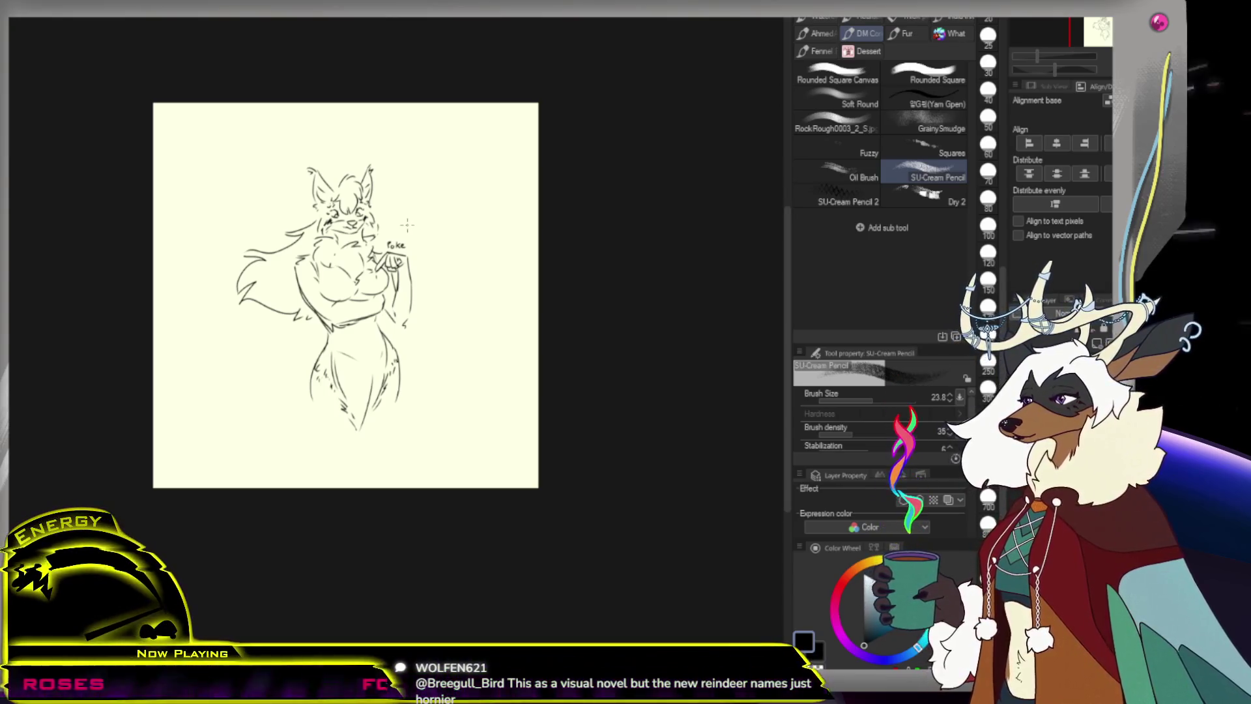
Sketch a short tail tuft beside the hips and extend the lower right leg line downward
key(ctrl+space)
scroll(363, 255, down, 1)
scroll(424, 326, up, 1)
scroll(497, 412, up, 2)
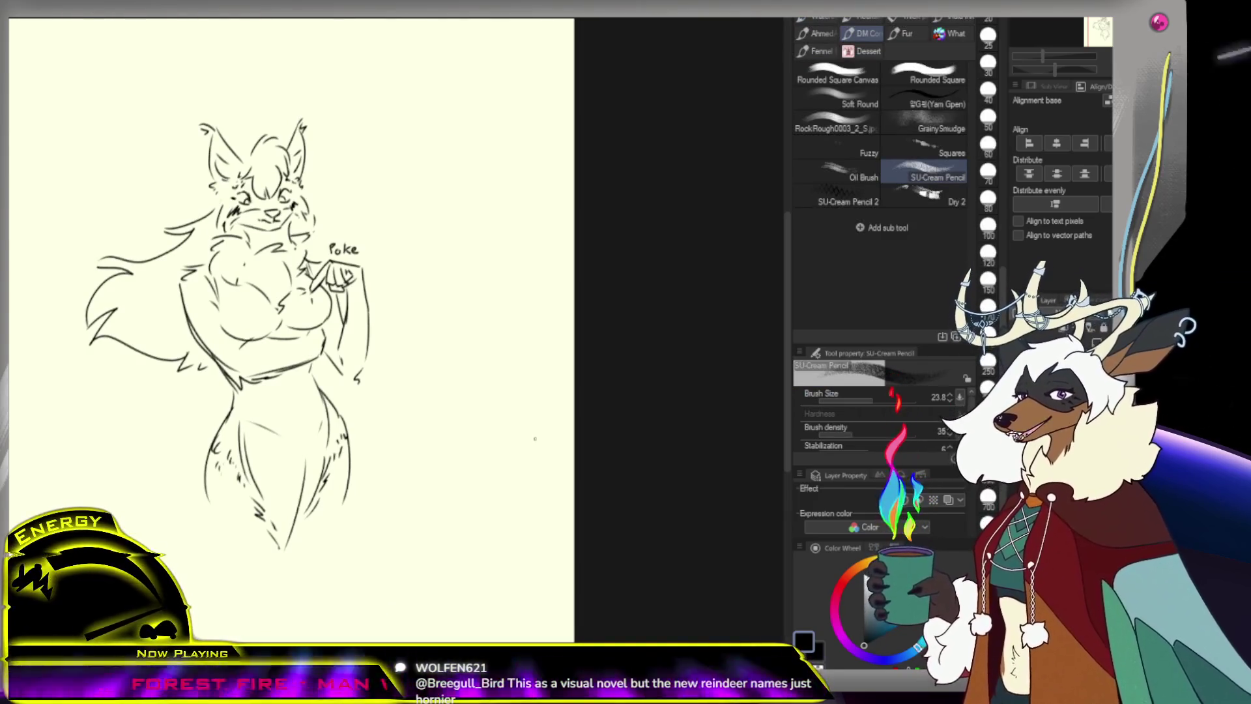
scroll(460, 265, down, 2)
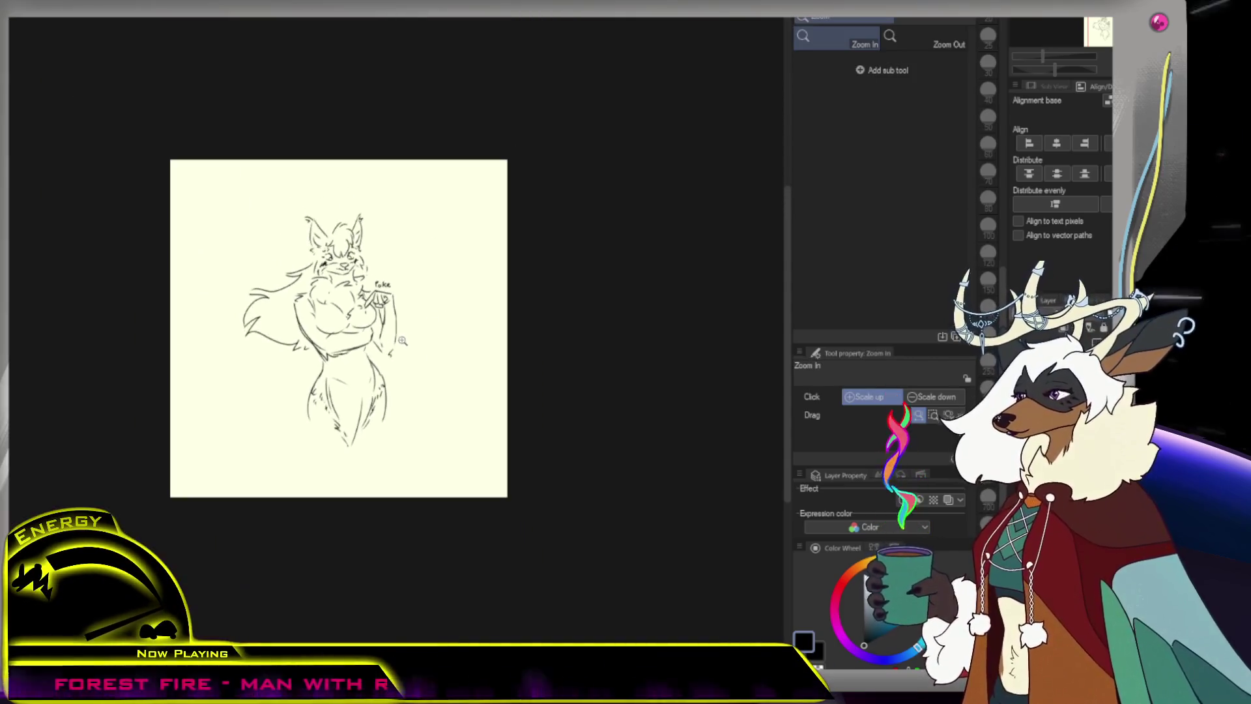
scroll(460, 265, up, 1)
mouse_move(251, 377)
mouse_down()
mouse_move(286, 383)
mouse_move(245, 380)
mouse_move(267, 411)
mouse_up()
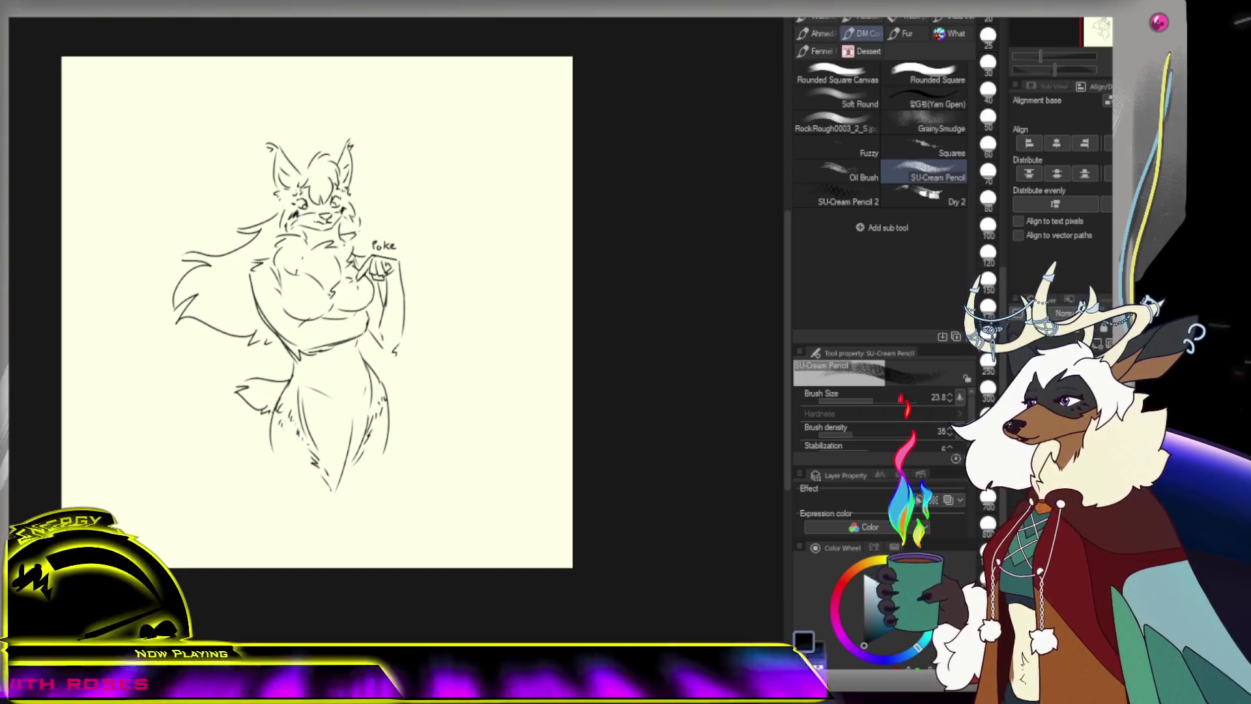
scroll(419, 298, down, 3)
scroll(418, 298, up, 2)
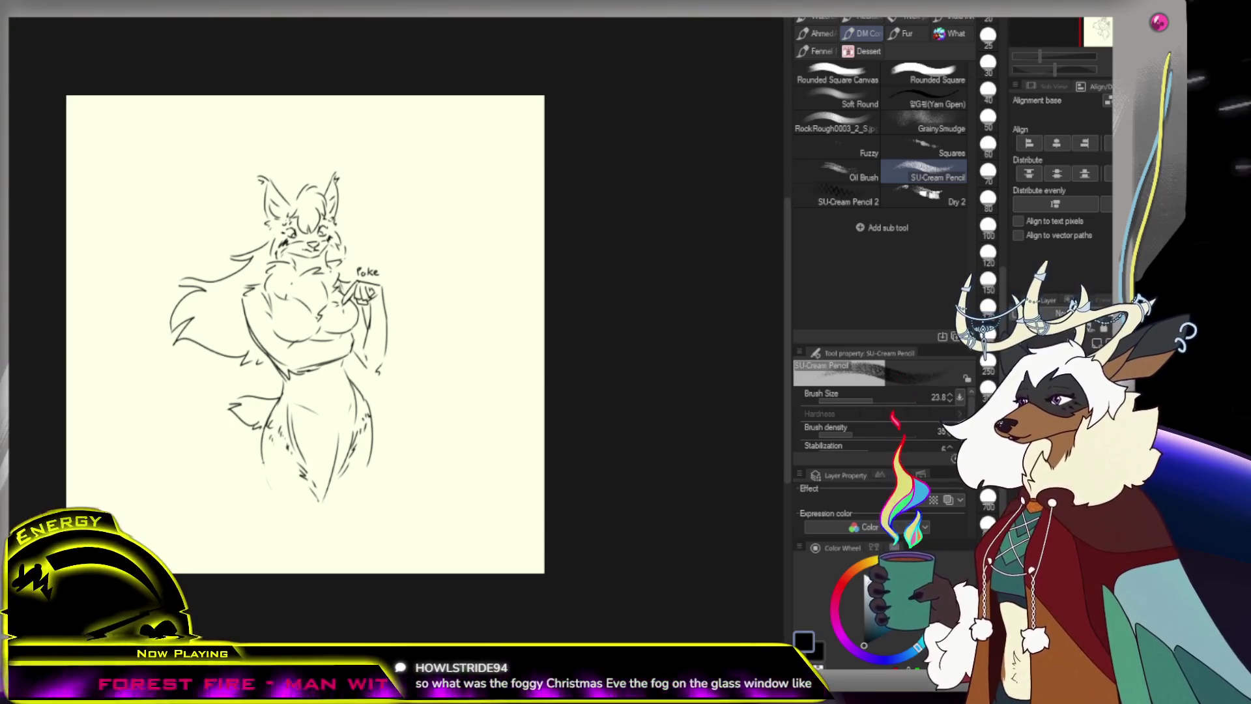
drag(324, 497, 312, 527)
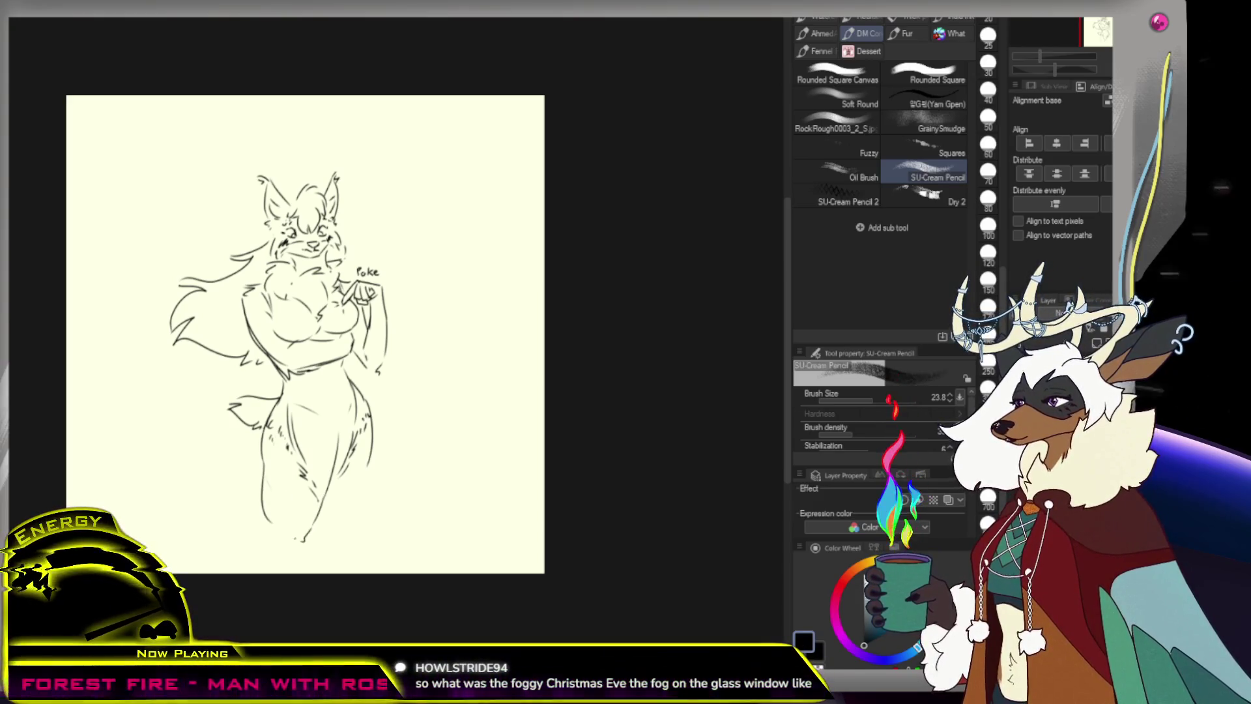
Move the whole drawing higher on the page with a transform, then return to the pencil
key(ctrl+plus)
key(ctrl+t)
mouse_move(413, 538)
mouse_down()
mouse_move(421, 448)
mouse_move(404, 363)
mouse_move(480, 422)
mouse_move(463, 394)
mouse_move(394, 385)
mouse_move(464, 413)
mouse_up()
key(Return)
click(492, 371)
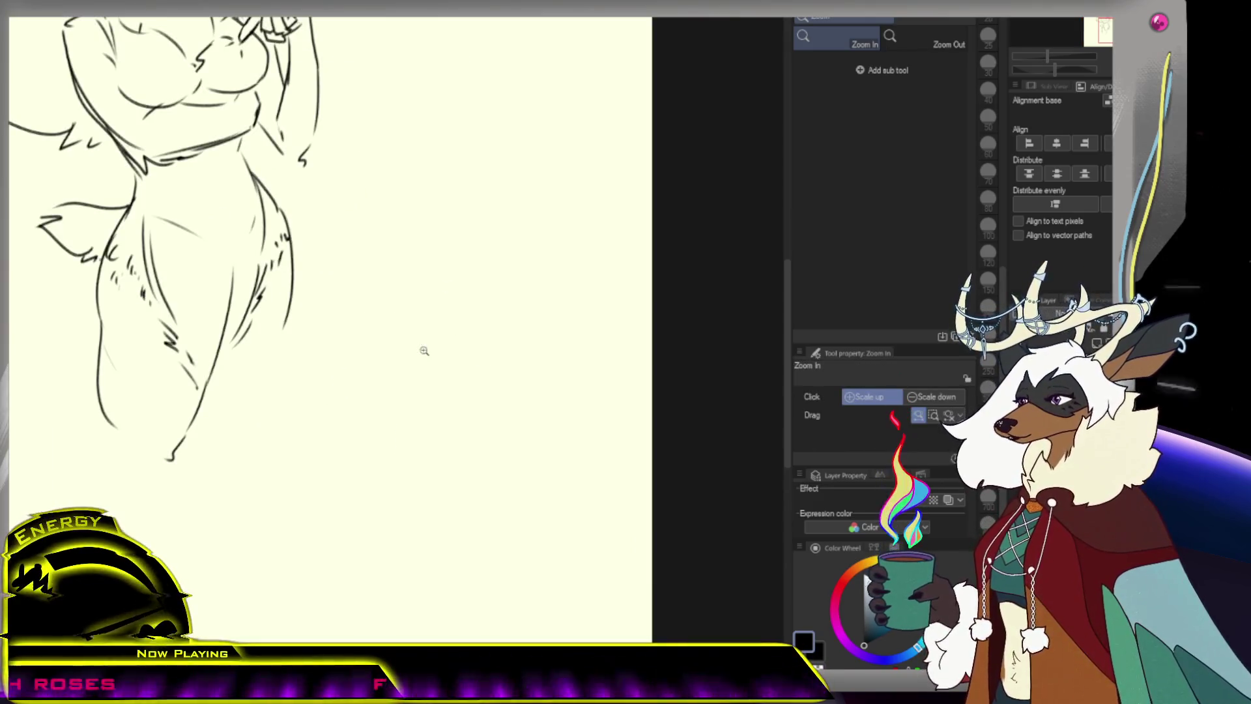
scroll(424, 350, down, 5)
scroll(424, 351, up, 2)
key(b)
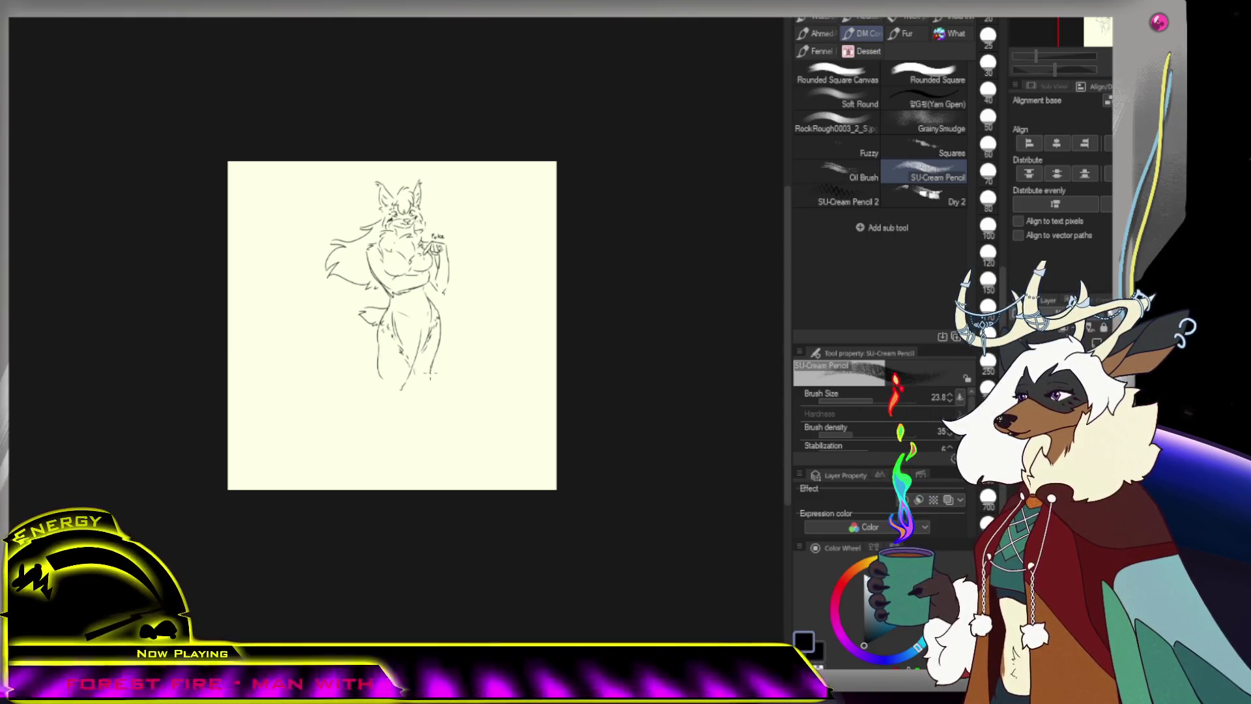
Retry the lower-leg lines with the pencil, undoing the strokes that don't fit
key(ctrl+z)
drag(414, 422, 430, 380)
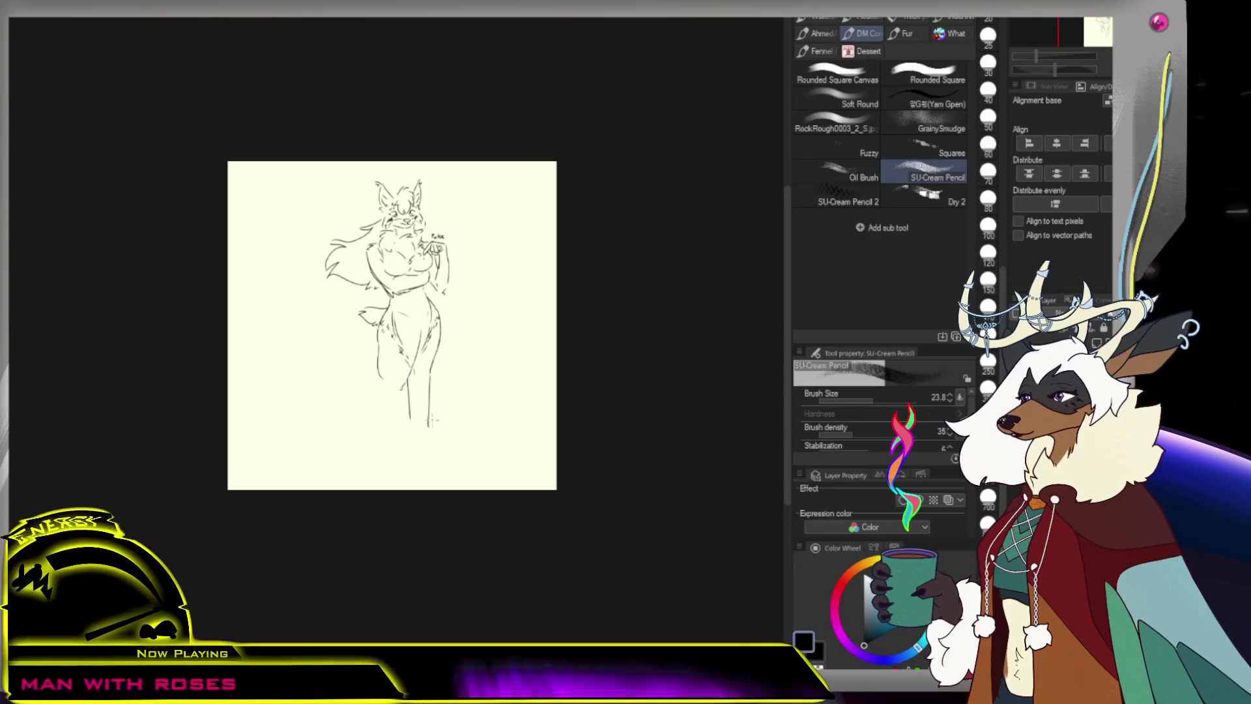
key(ctrl+z)
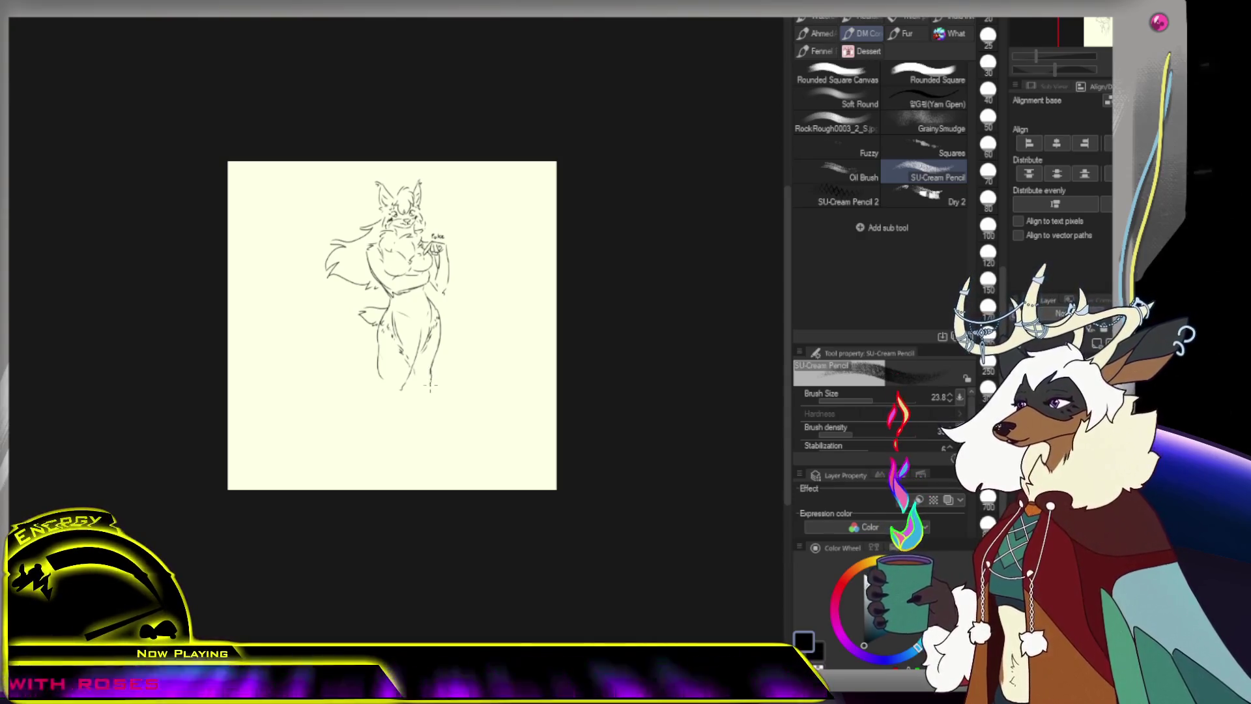
key(ctrl+z)
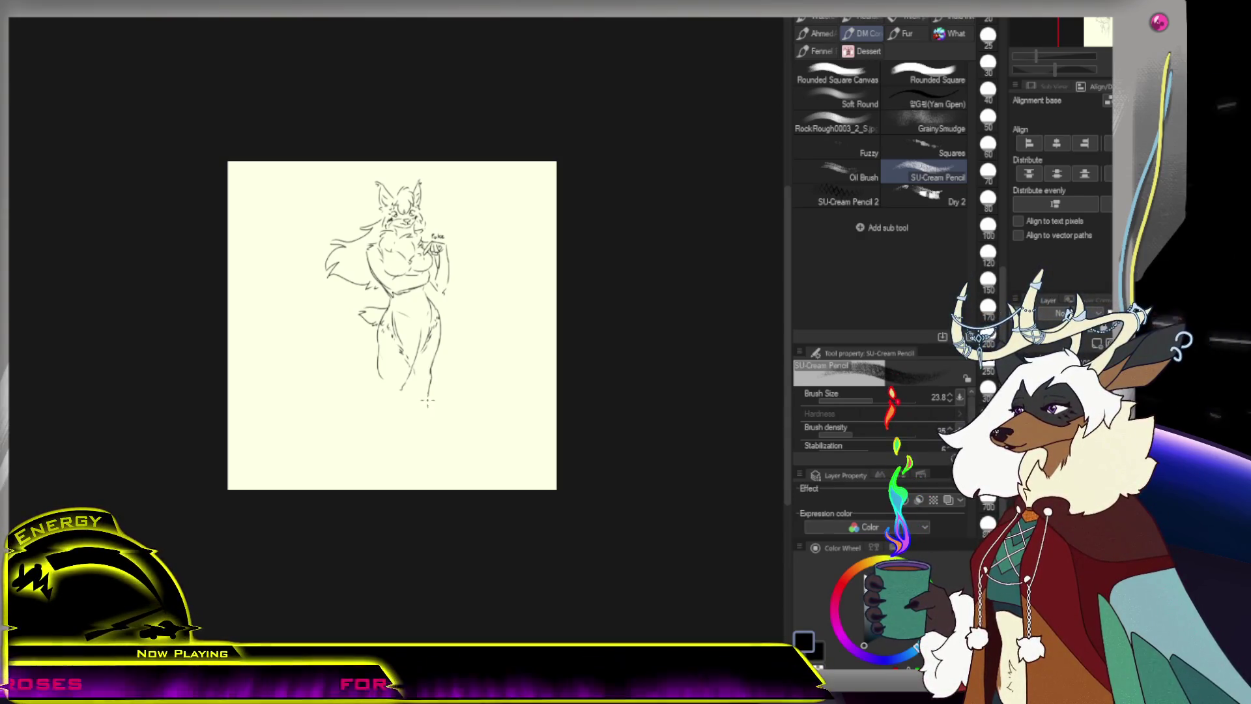
click(422, 380)
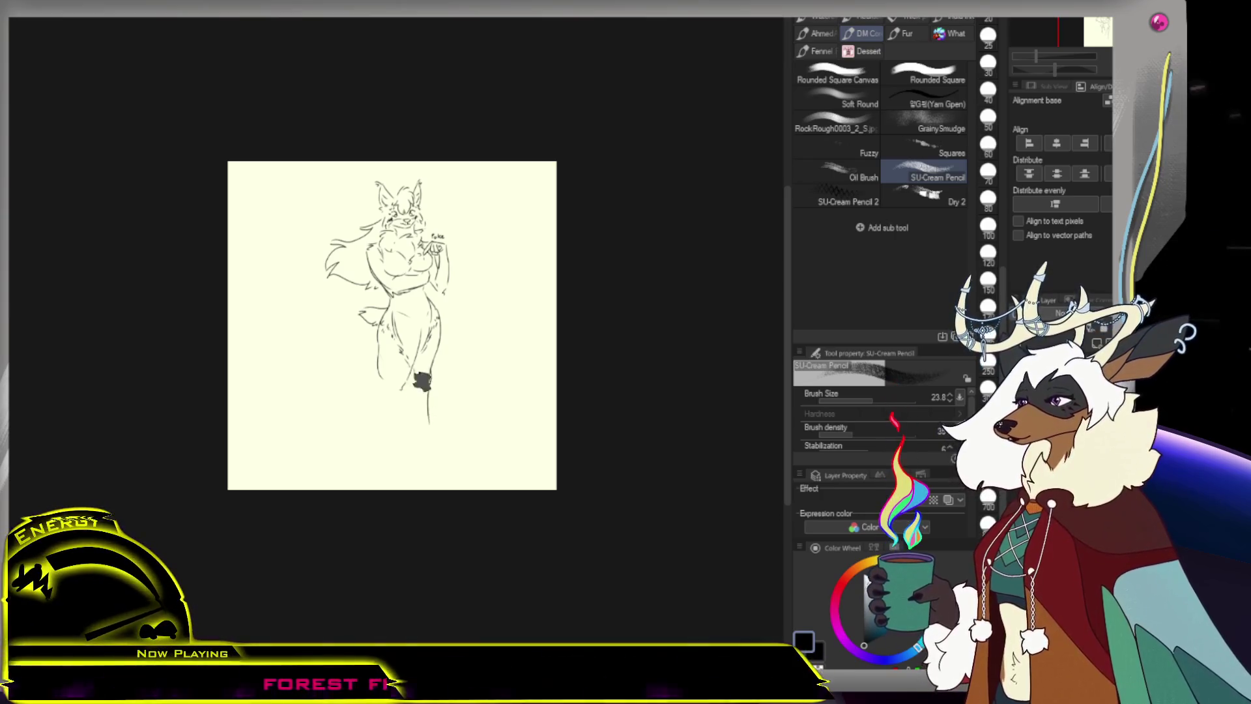
drag(412, 404, 420, 427)
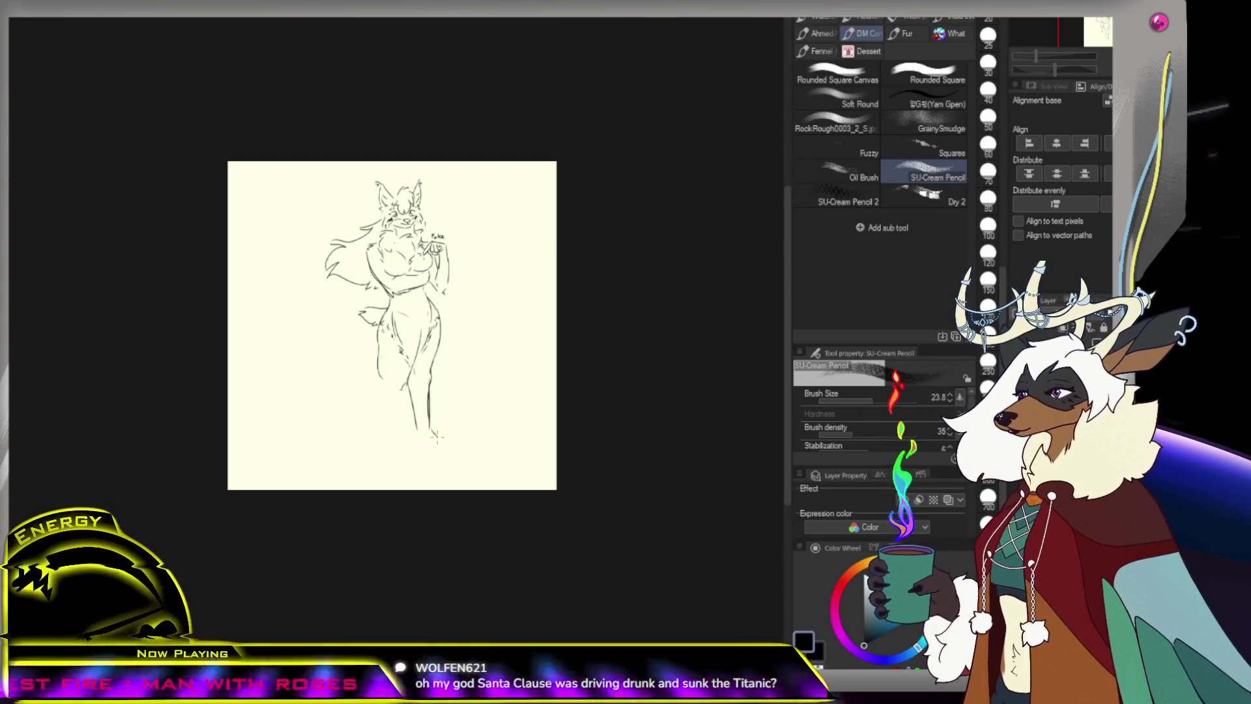
key(ctrl+z)
key(e)
key(p)
Draw new lower-leg lines down to a small foot stroke at the left leg's base
drag(417, 393, 427, 425)
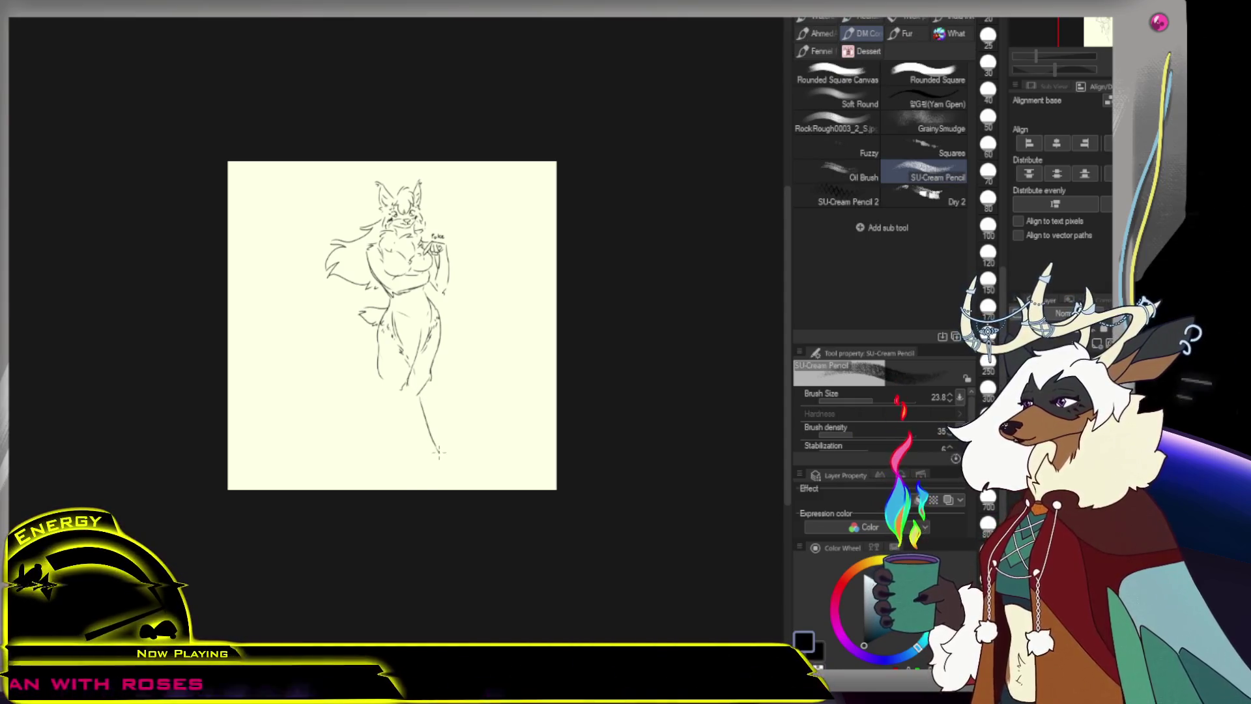
drag(406, 390, 395, 402)
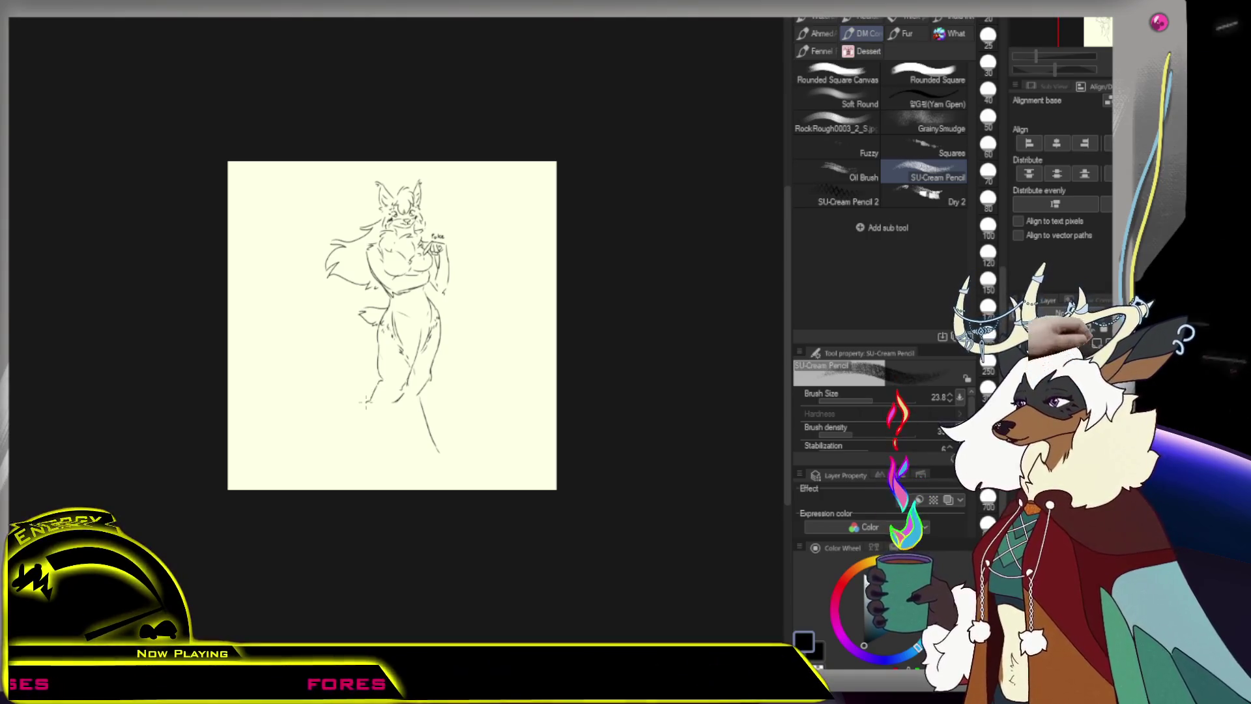
drag(364, 405, 366, 454)
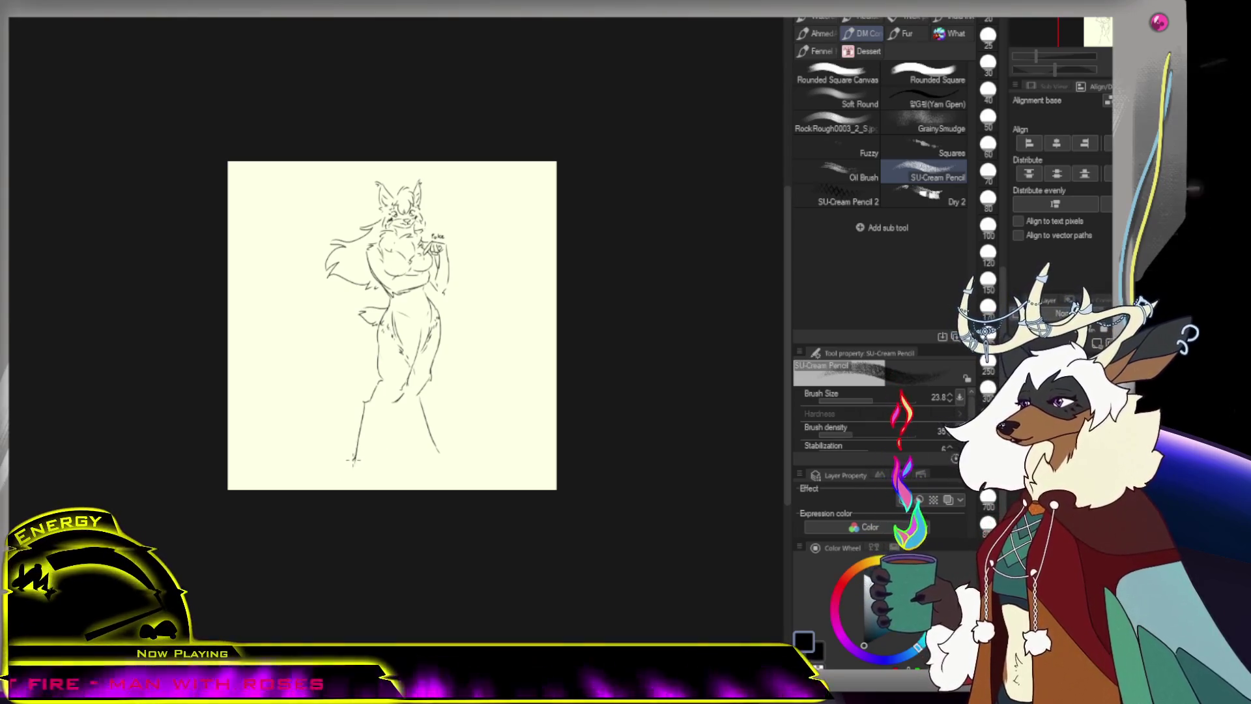
drag(354, 460, 363, 460)
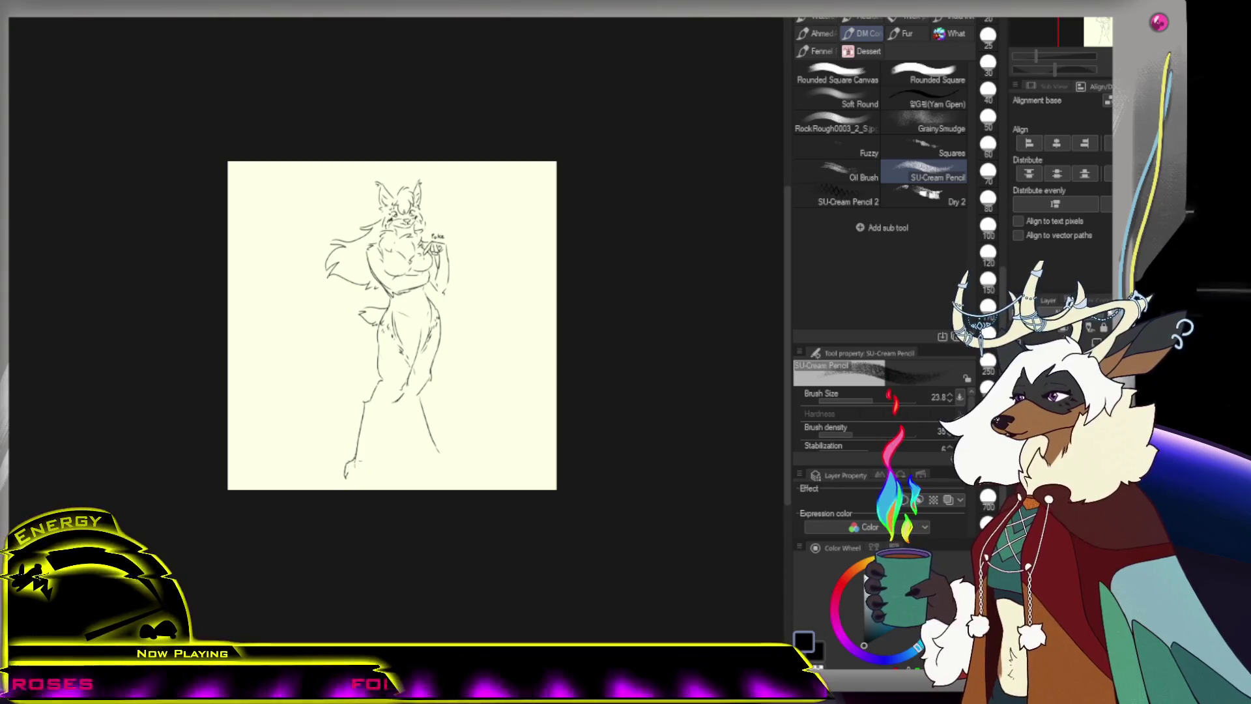
key(ctrl+z)
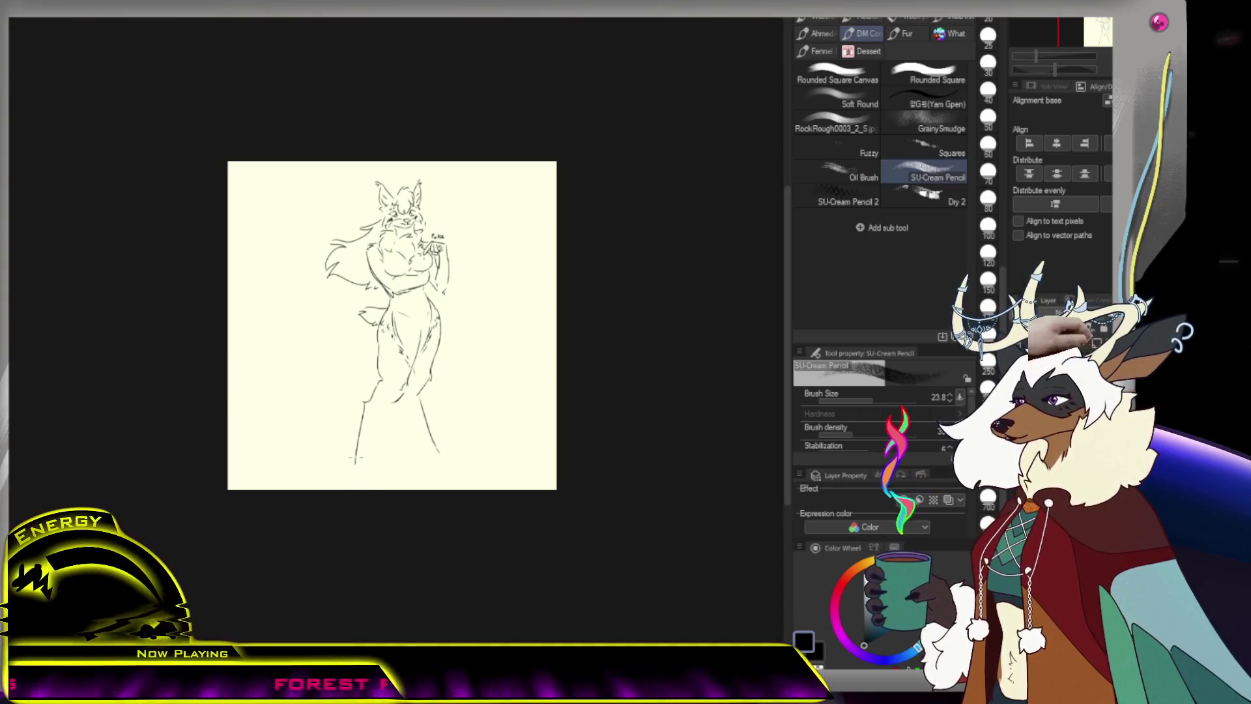
mouse_move(349, 466)
mouse_down()
mouse_move(341, 477)
mouse_move(360, 462)
mouse_up()
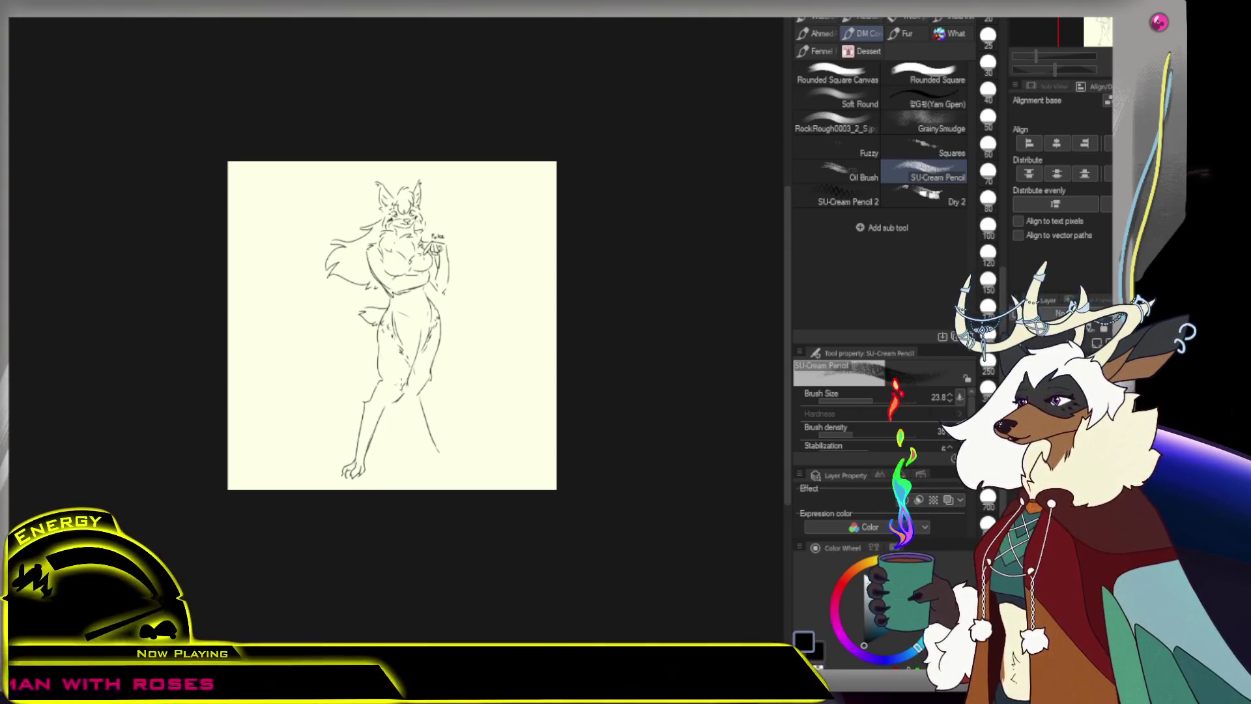
Mirror the canvas horizontally and zoom in on the lower legs
key(e)
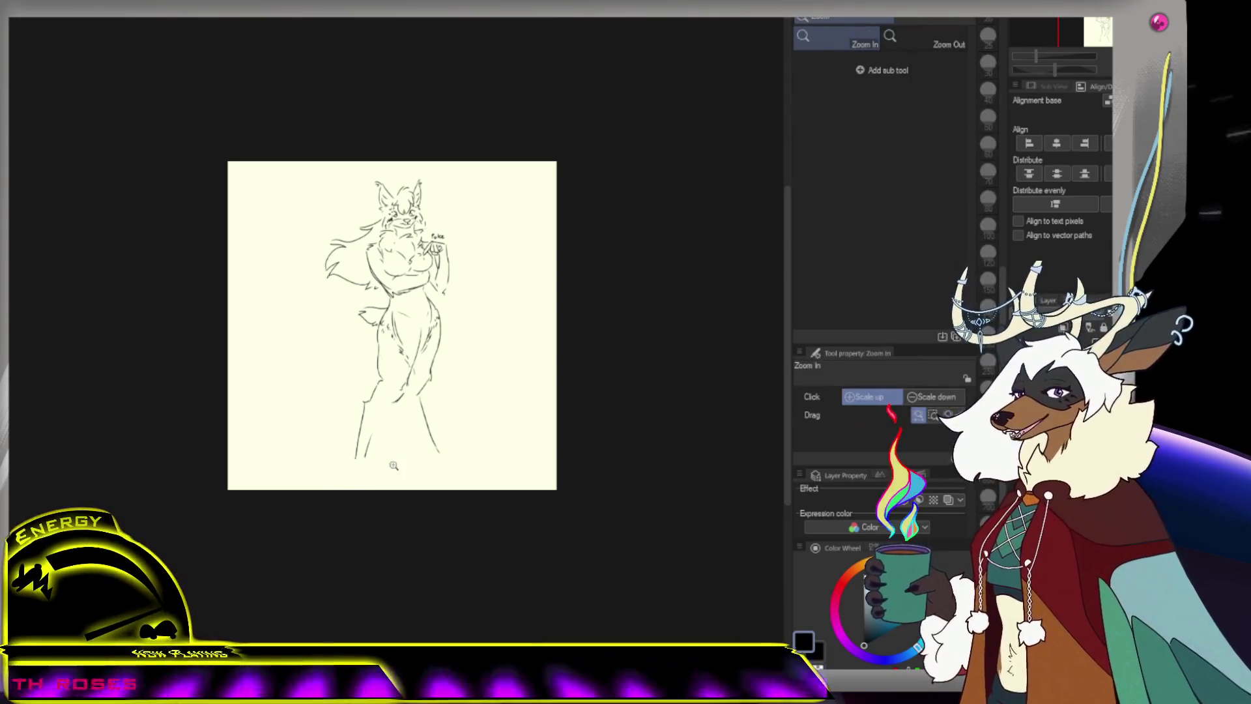
ctrl+click(338, 470)
ctrl+alt+click(285, 428)
ctrl+click(339, 397)
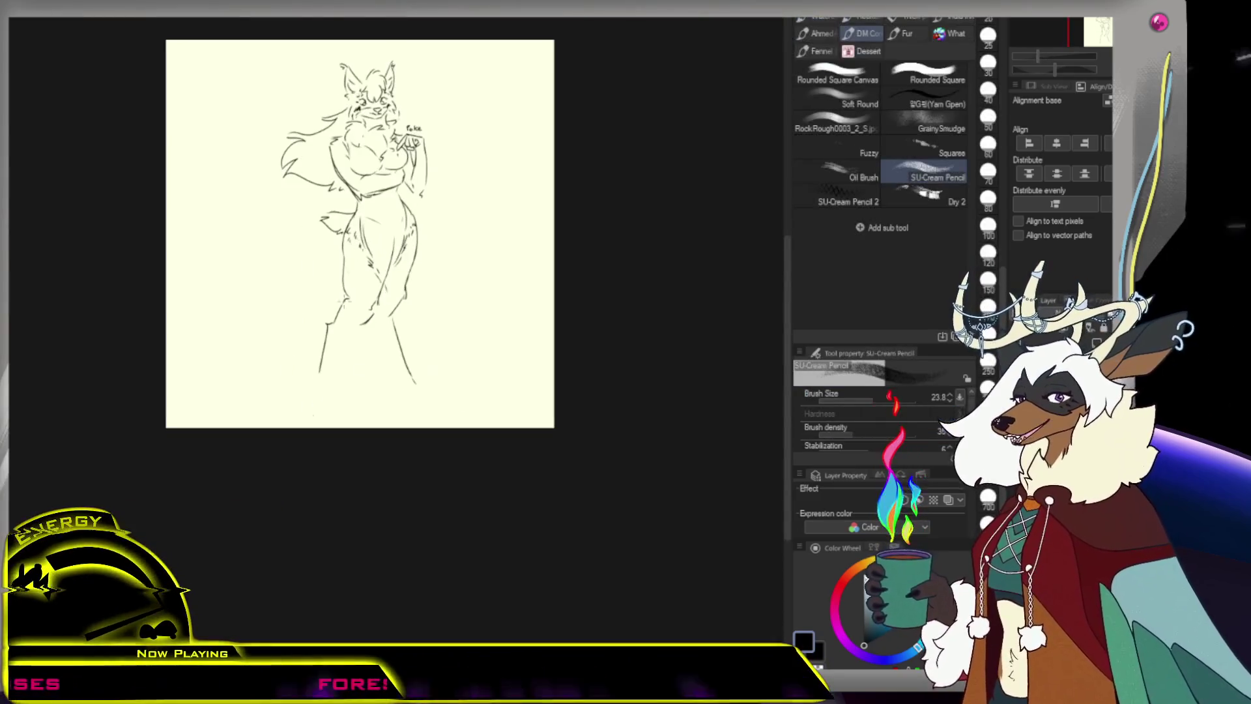
ctrl+click(344, 334)
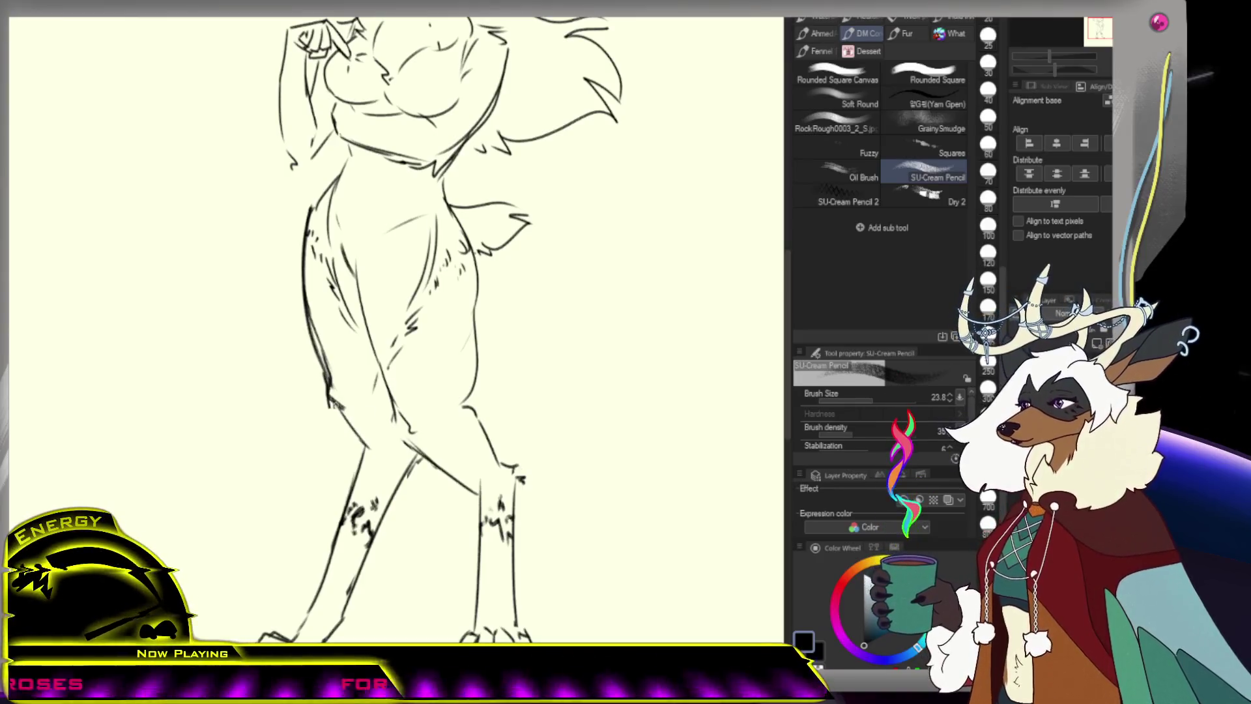
Trace the left leg outline darker and add clawed feet, zooming in on the thighs
drag(343, 412, 377, 448)
mouse_move(351, 392)
mouse_down()
mouse_move(368, 440)
mouse_move(359, 468)
mouse_up()
key(ctrl+space)
scroll(403, 449, down, 5)
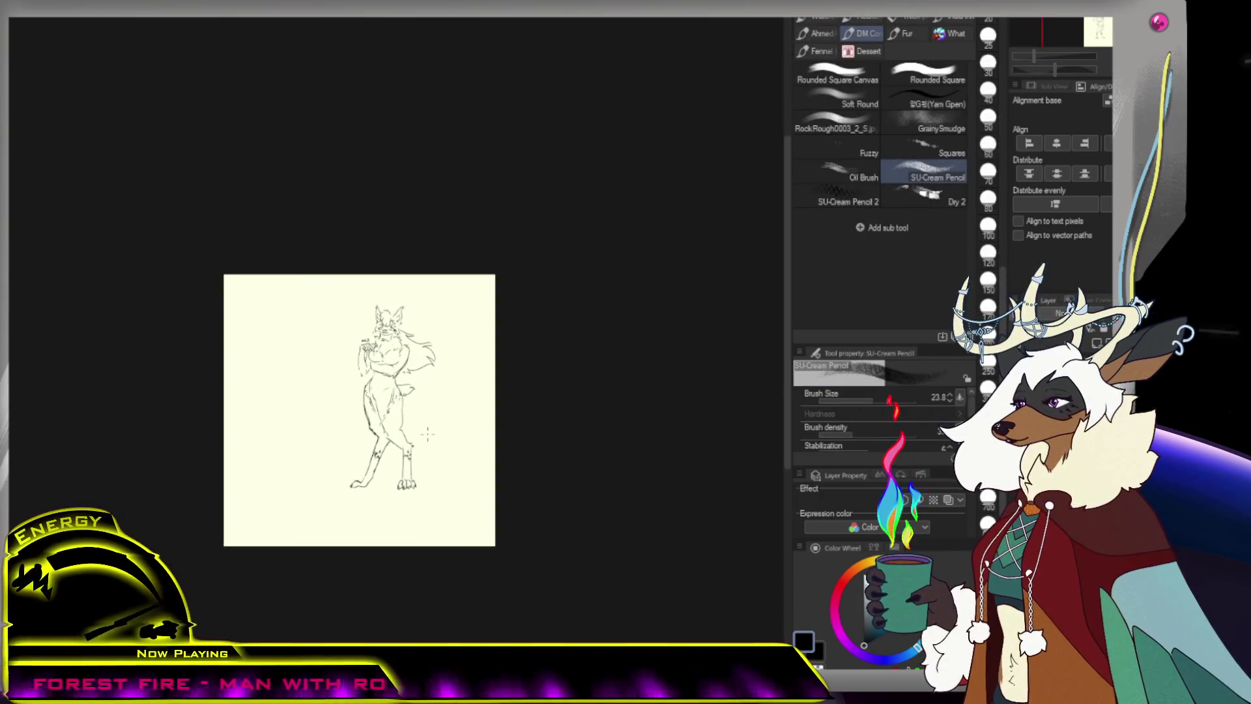
key(ctrl+space)
click(384, 430)
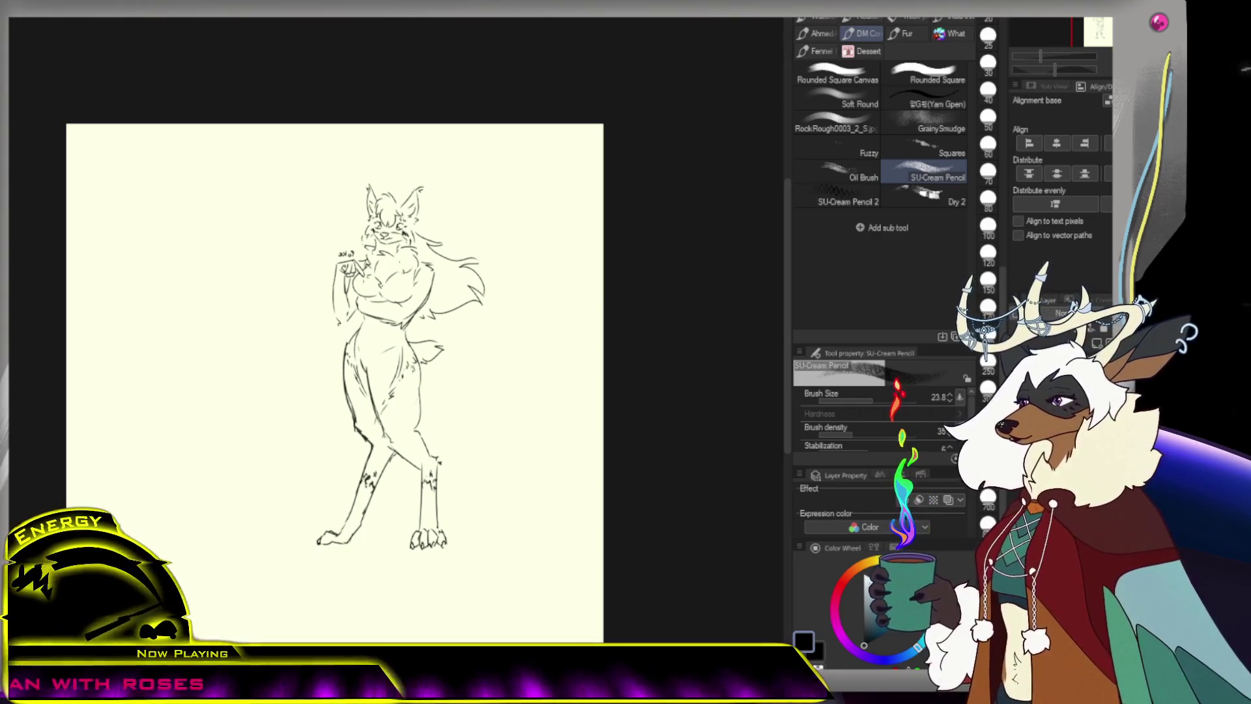
key(ctrl+plus)
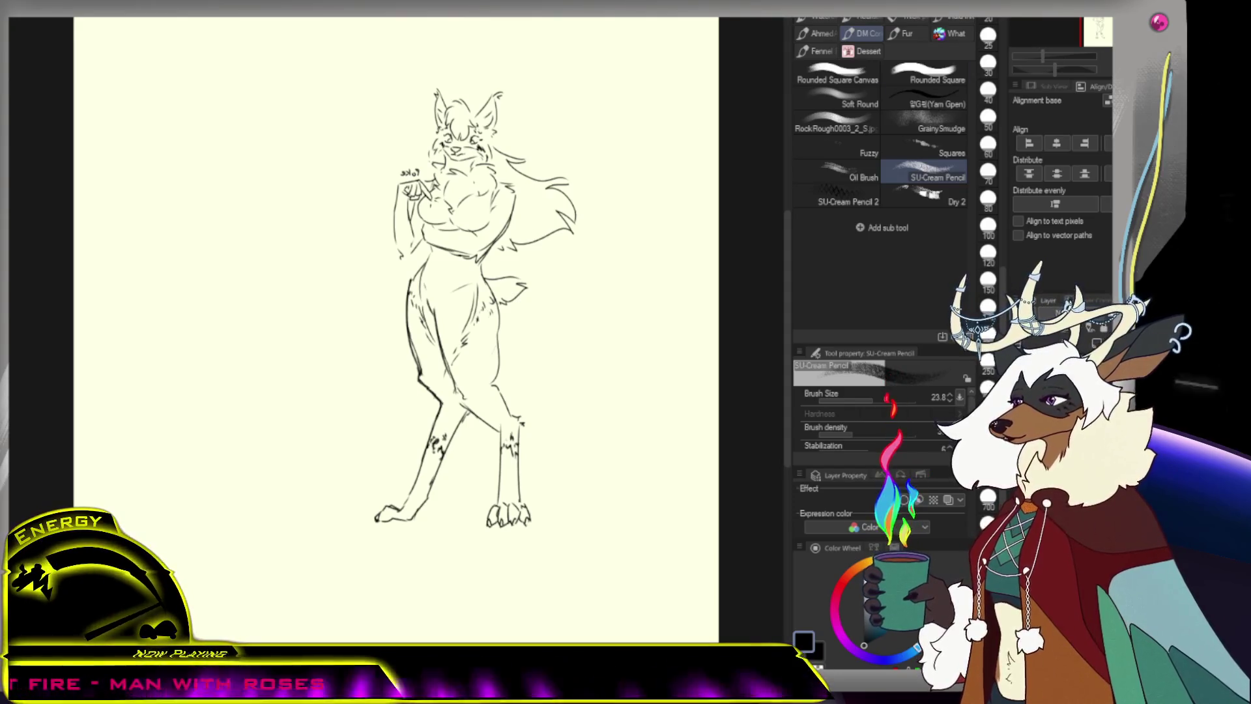
Flip the canvas back and rotate the figure slightly more upright with Ctrl+T
key(h)
alt+click(394, 315)
click(394, 315)
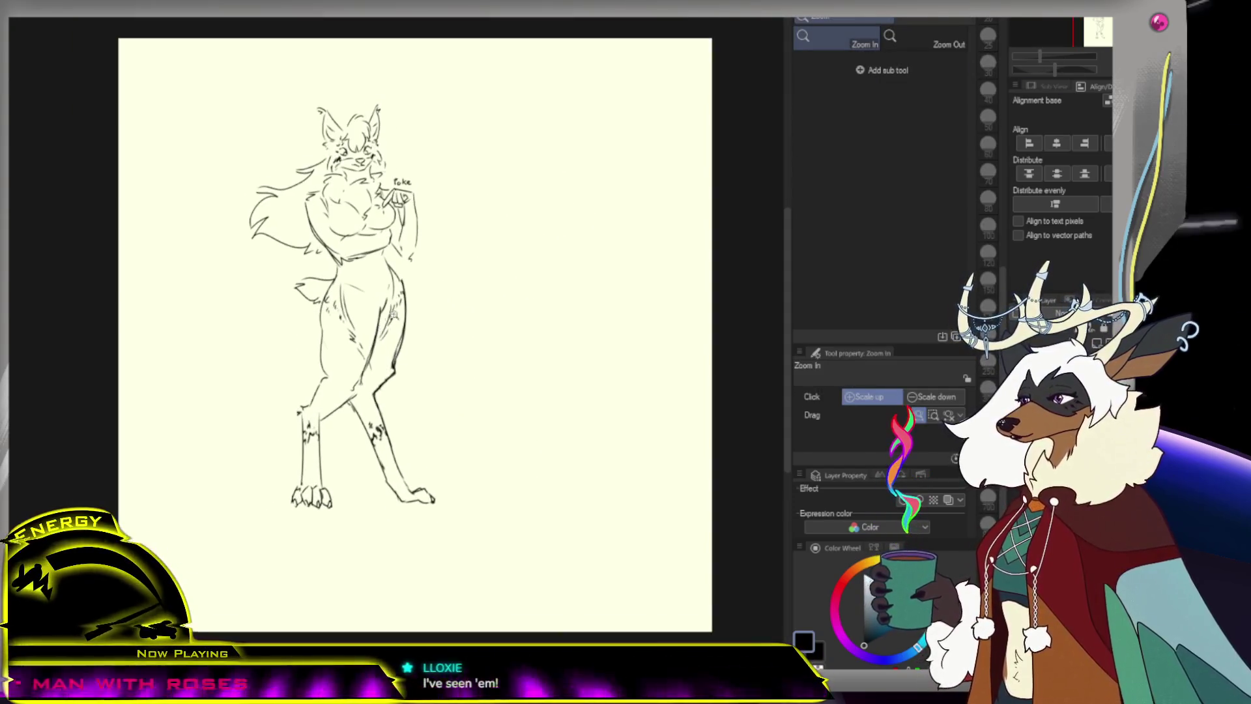
key(ctrl+t)
drag(469, 293, 508, 276)
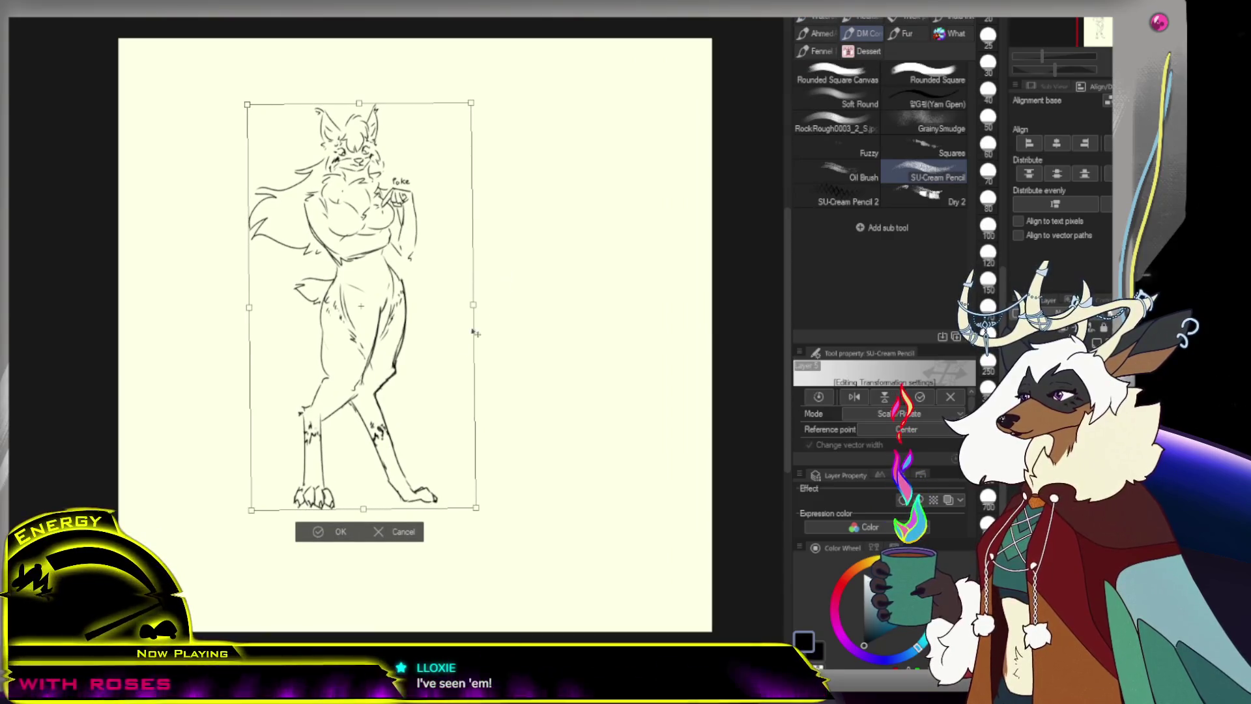
click(342, 532)
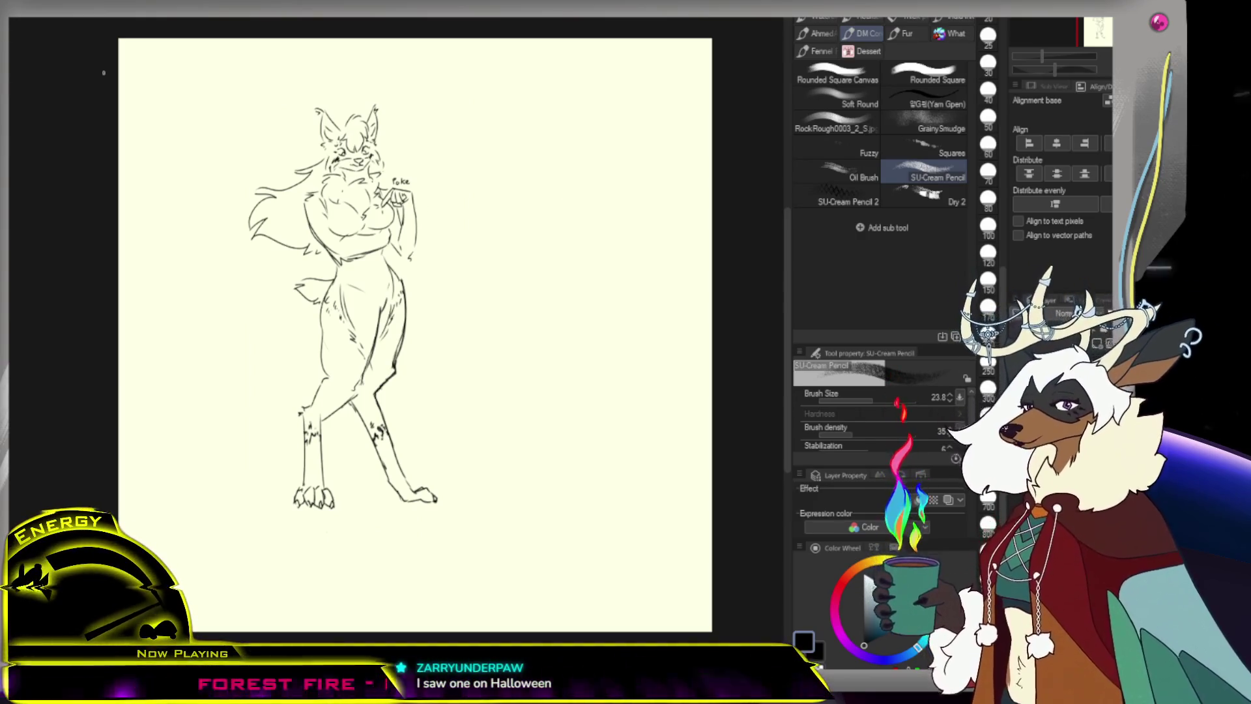
scroll(626, 304, up, 1)
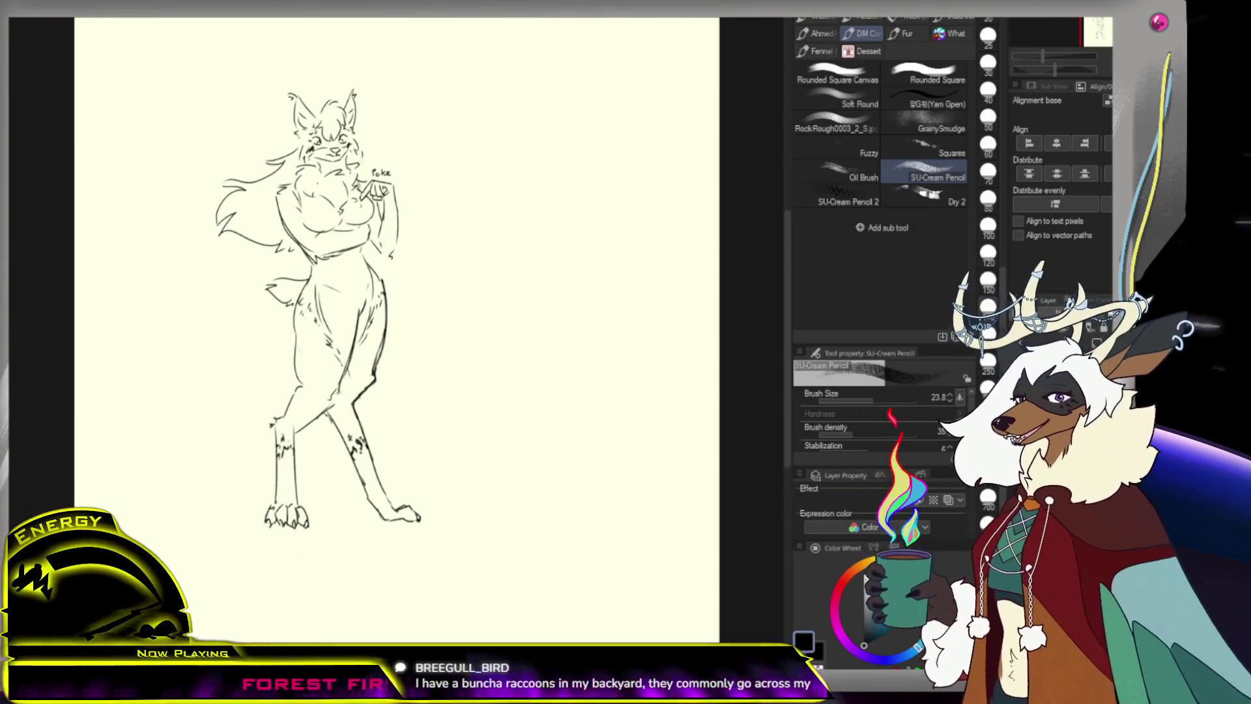
Drag the lynx sketch layer up and left onto the shared sheet and zoom out
key(m)
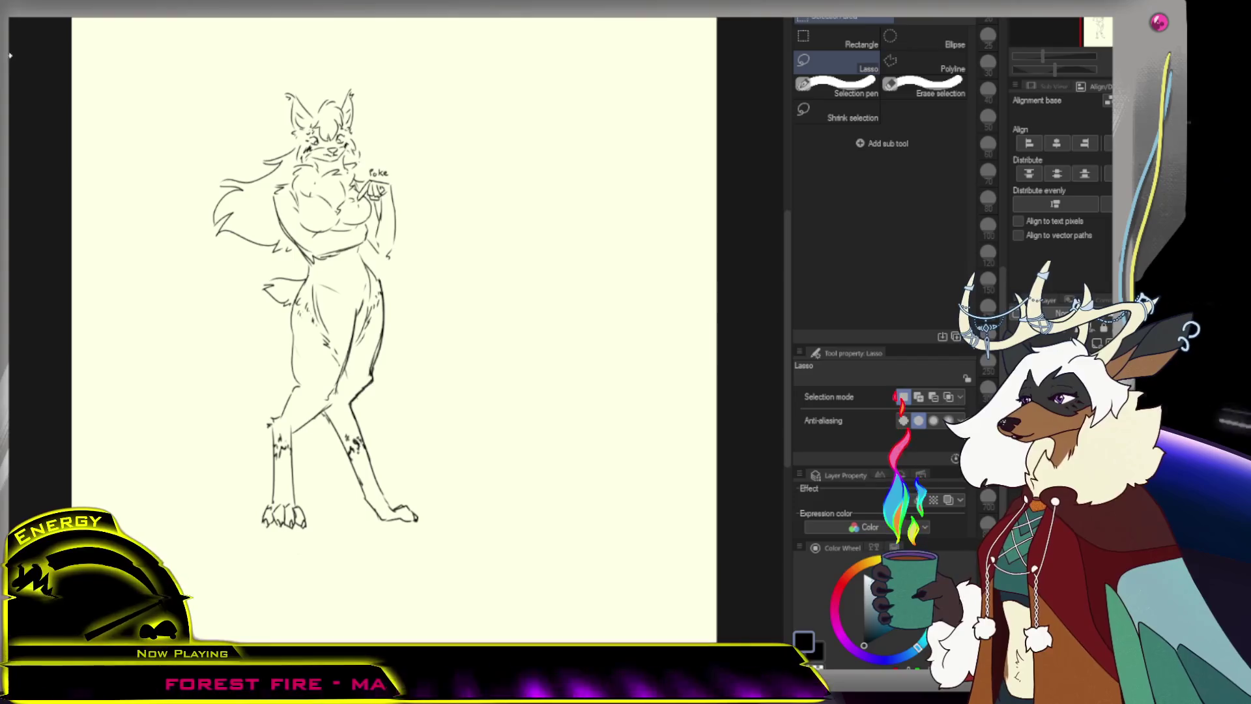
key(k)
mouse_move(441, 378)
mouse_down()
mouse_move(302, 358)
mouse_move(324, 363)
mouse_up()
scroll(515, 321, down, 2)
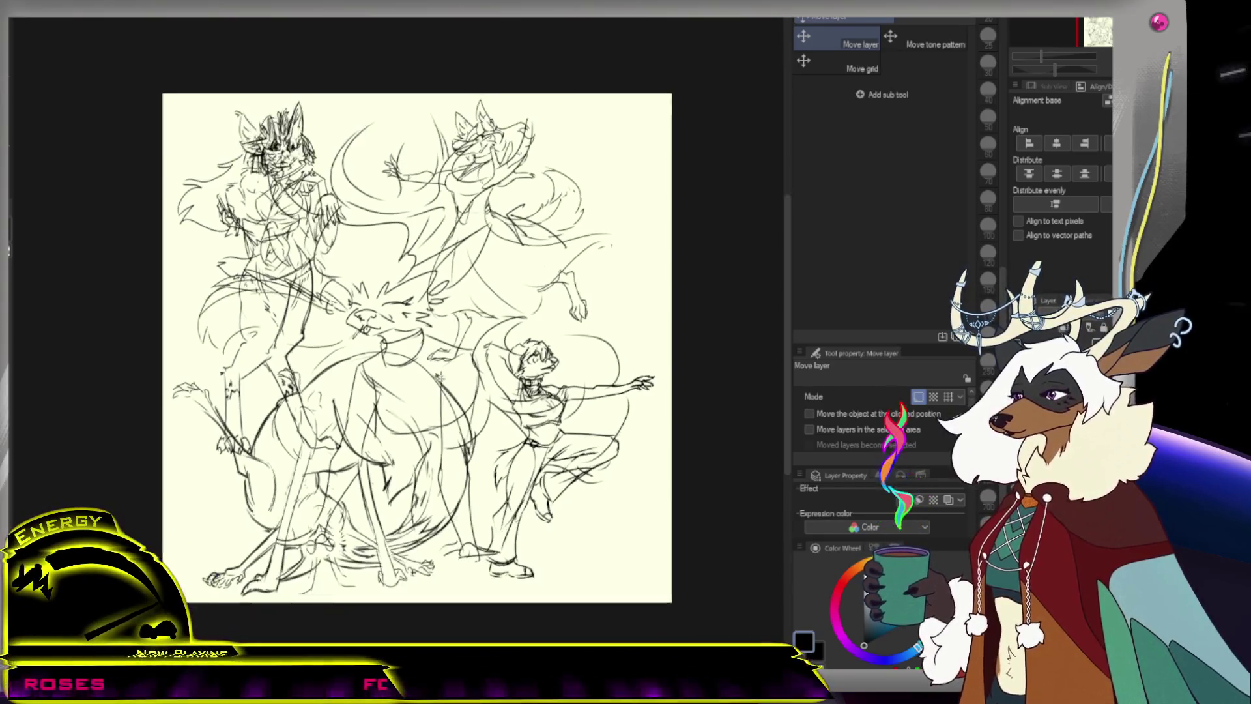
scroll(438, 379, down, 1)
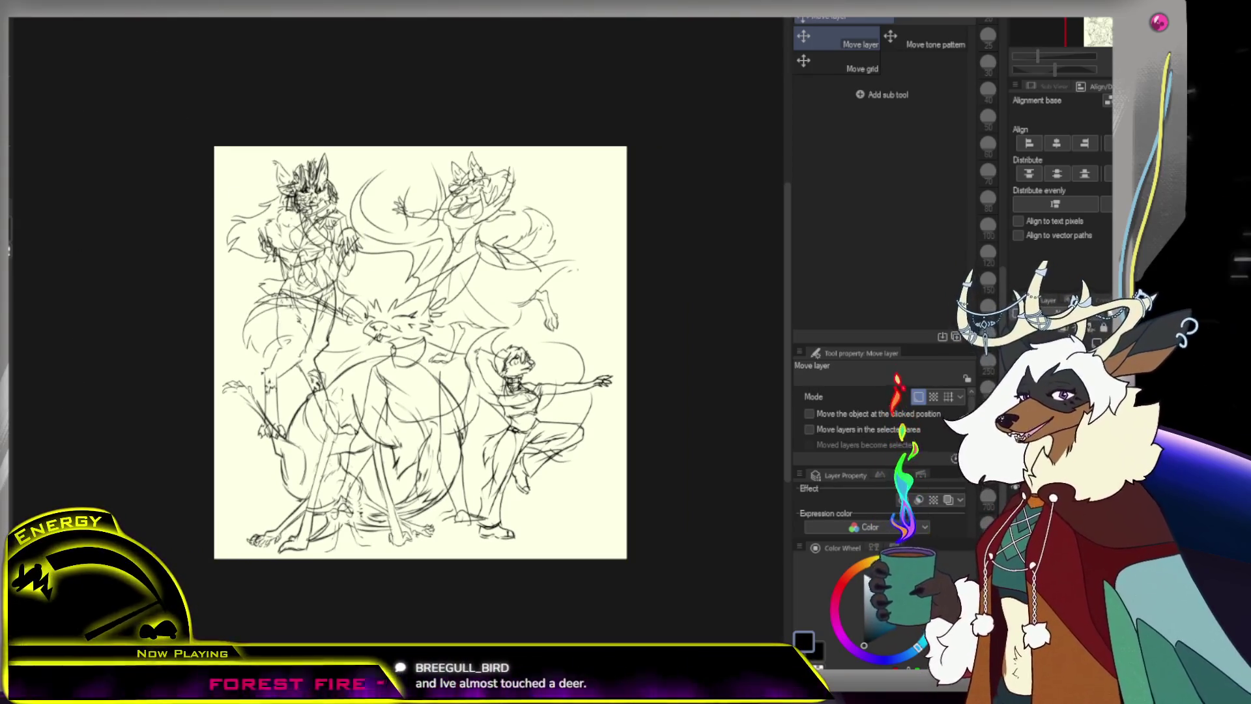
key(ctrl+t)
Widen the canvas far to the right, then shrink the antlered figure and move it right
drag(634, 353, 862, 352)
key(Return)
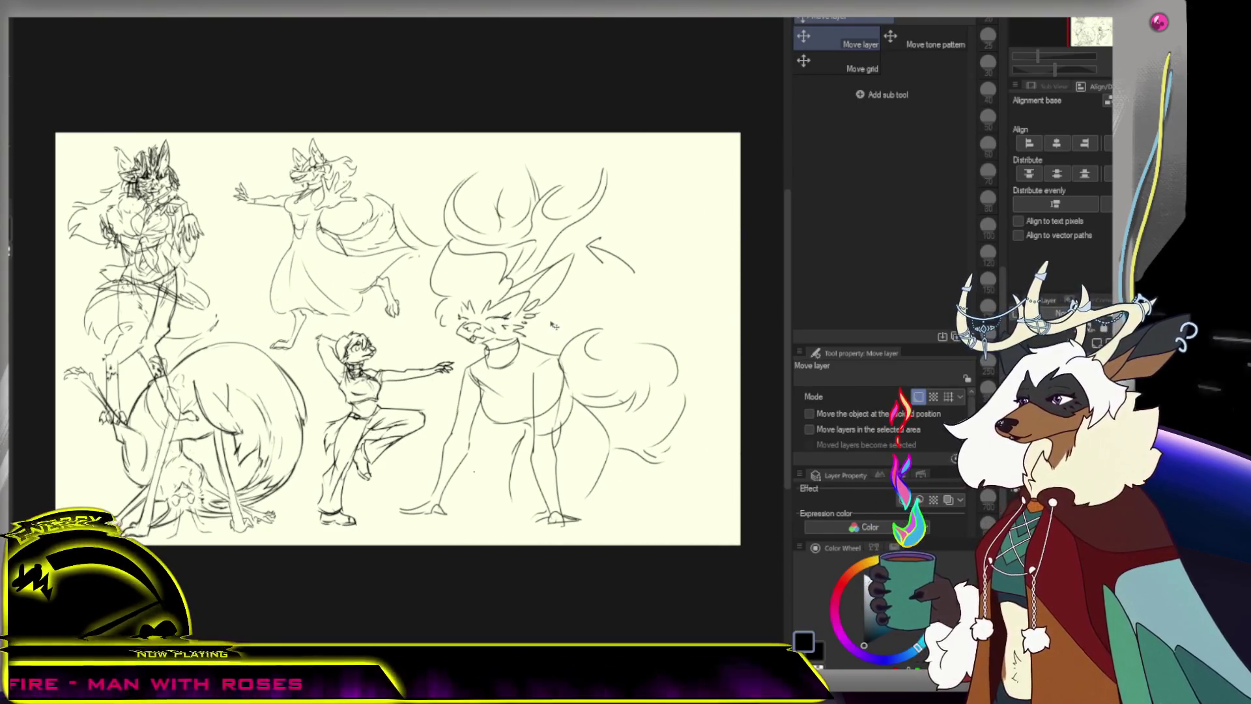
key(ctrl+t)
mouse_move(690, 157)
mouse_down()
mouse_move(565, 290)
mouse_move(572, 313)
mouse_up()
drag(531, 357, 685, 358)
click(619, 555)
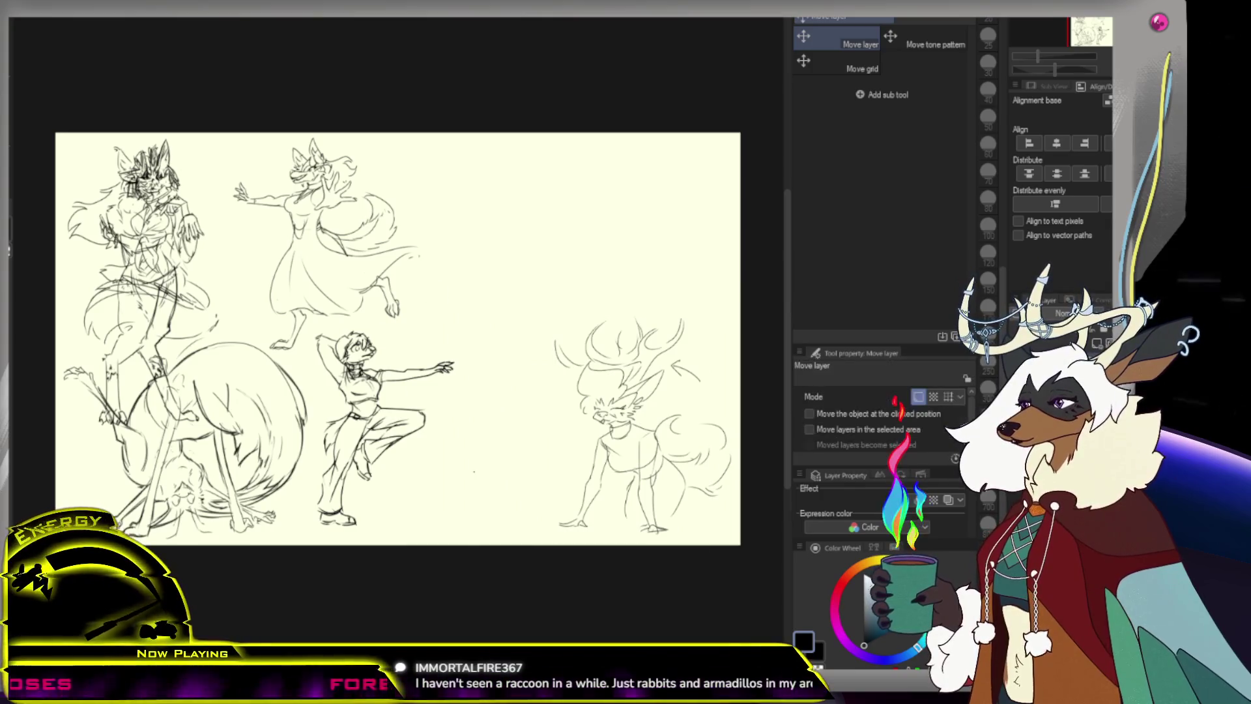
Move the lynx sketch to the sheet's centre, shrink it and raise it into the top row
mouse_move(52, 248)
mouse_down()
mouse_move(170, 254)
mouse_move(395, 322)
mouse_move(414, 294)
mouse_up()
key(ctrl+t)
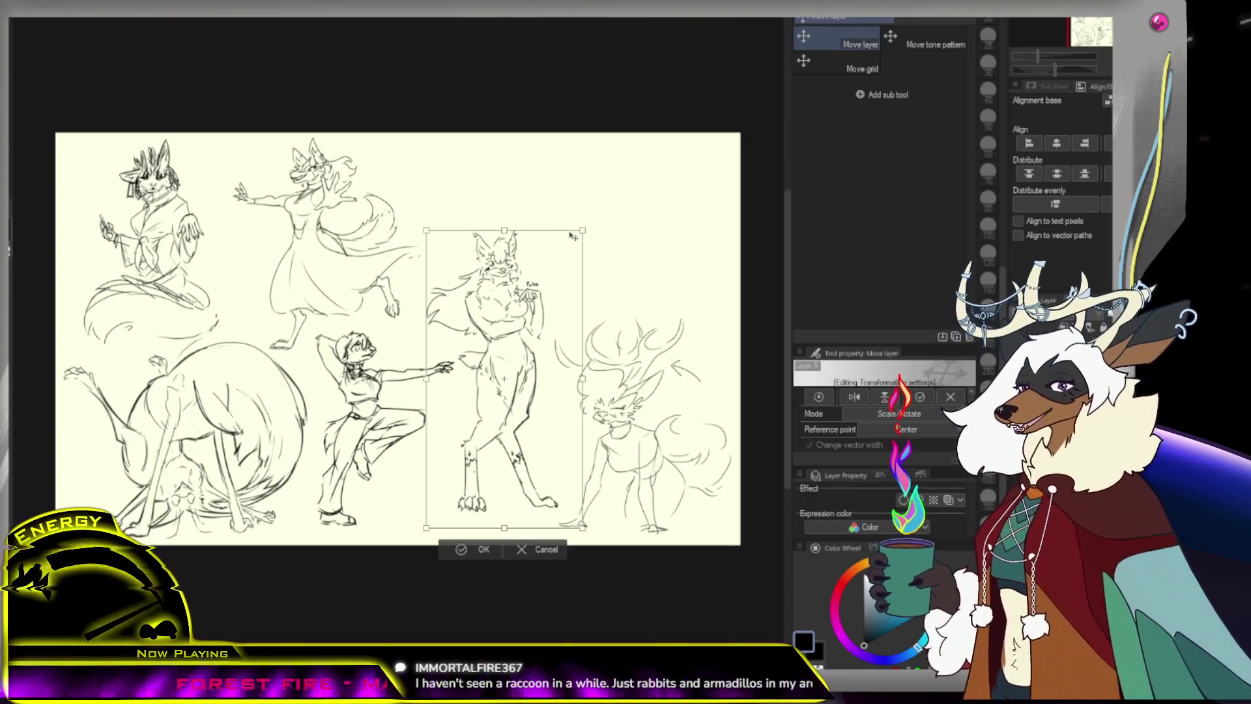
drag(582, 230, 558, 257)
drag(495, 391, 506, 279)
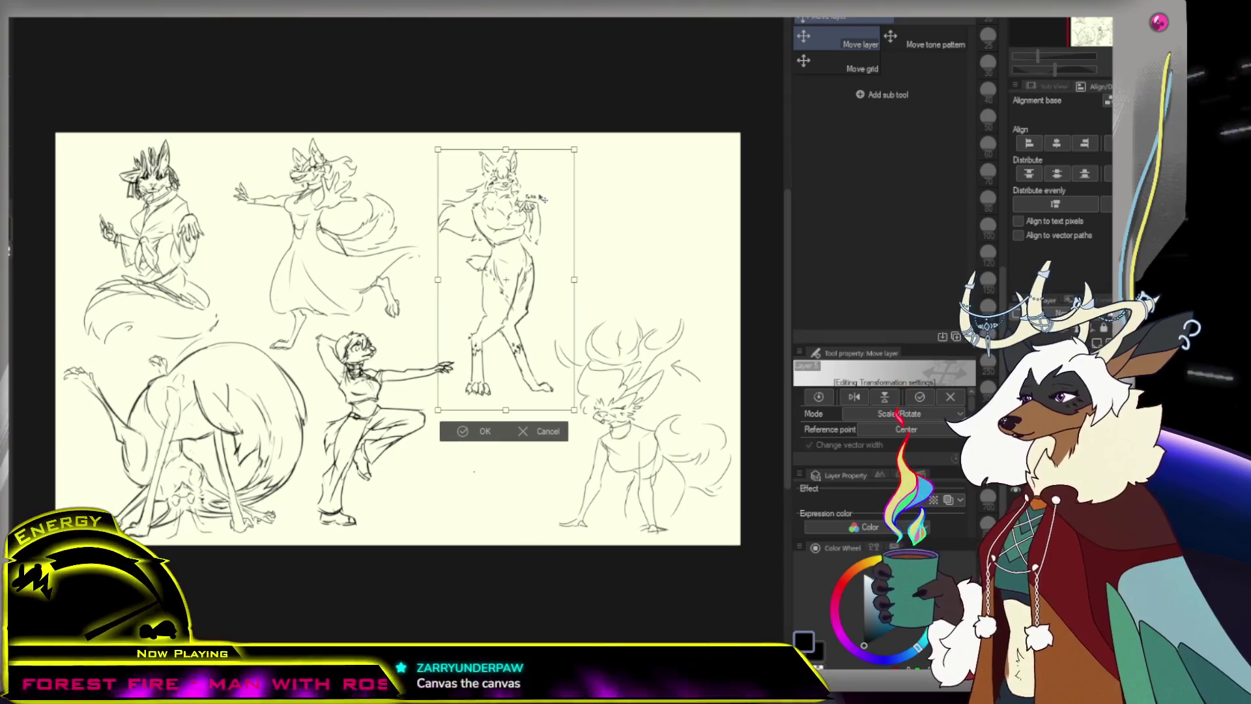
click(484, 431)
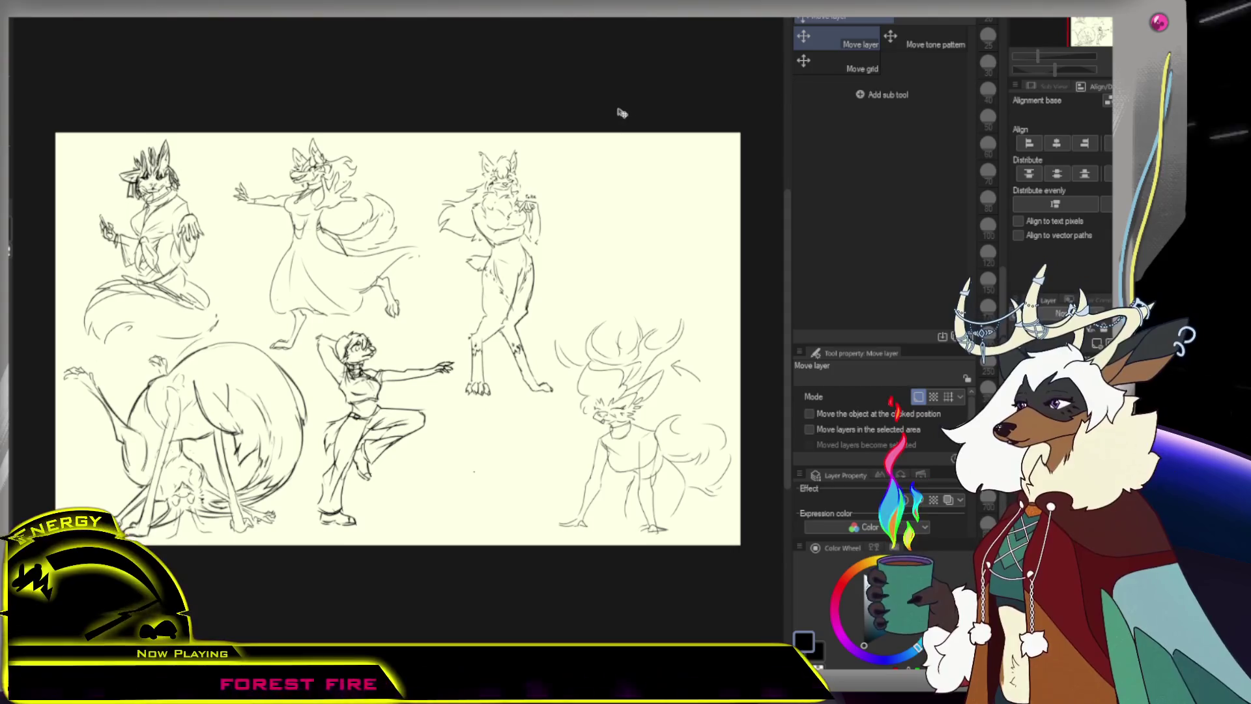
key(ctrl+plus)
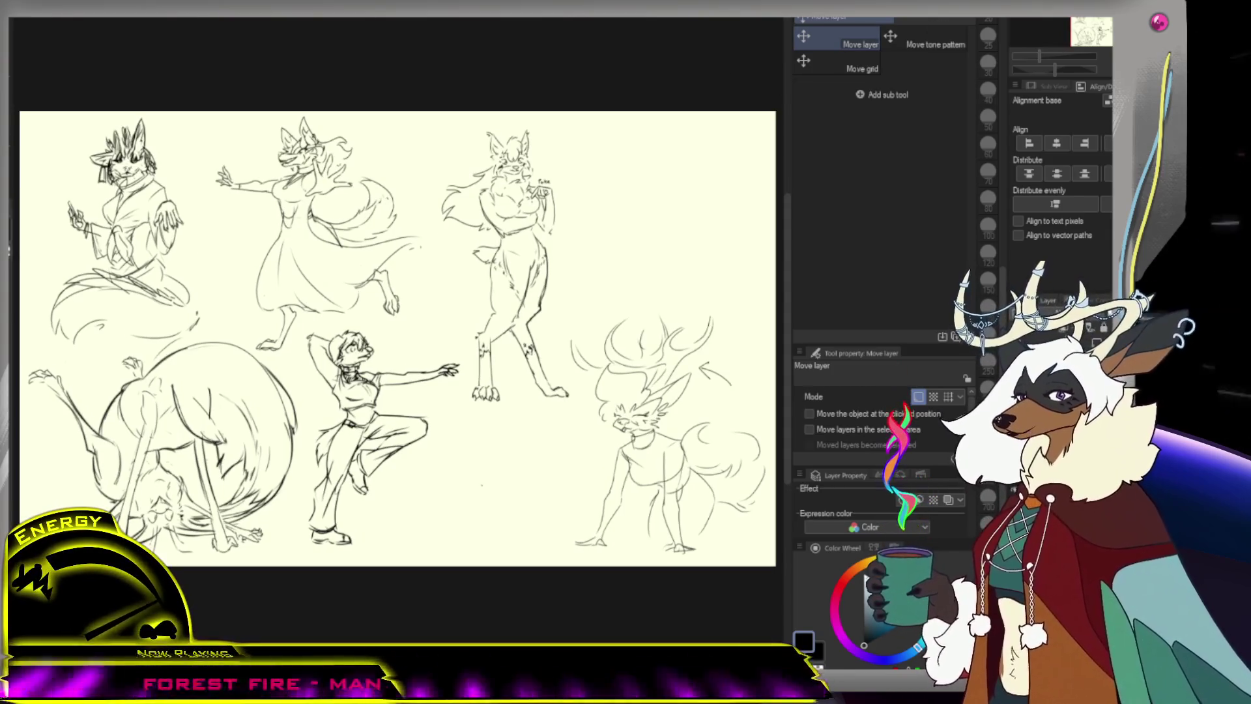
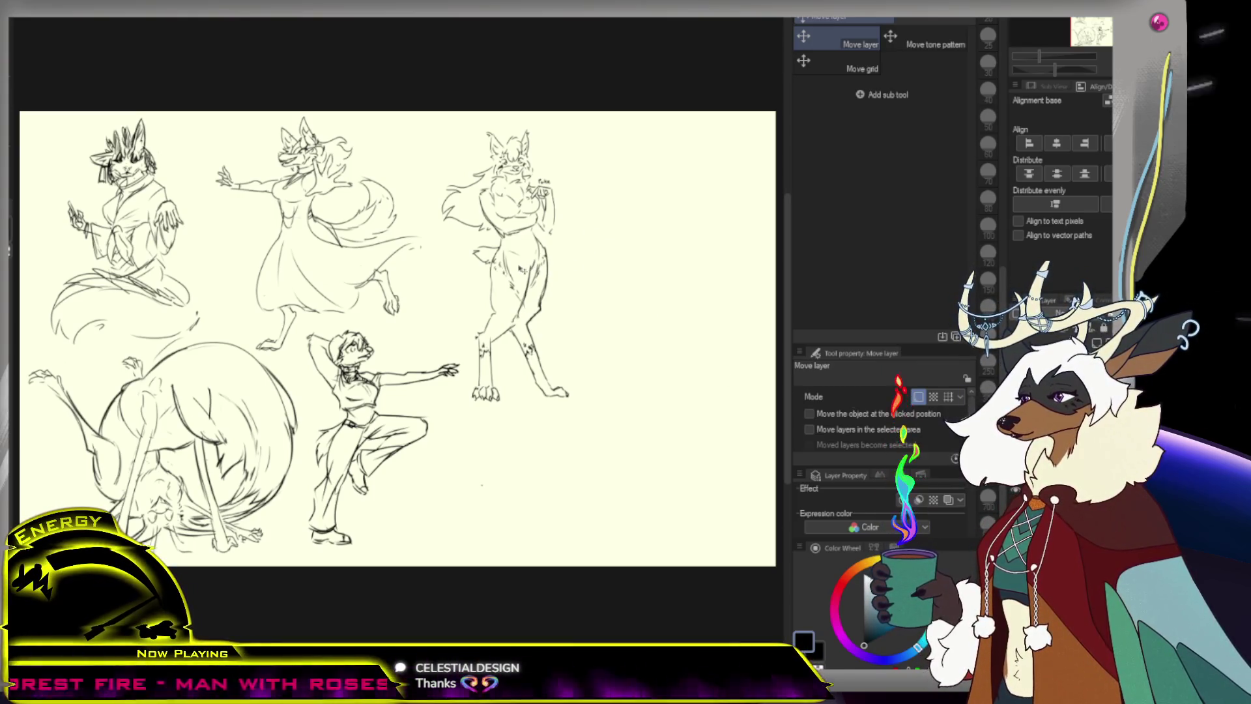
Zoom in on the empty cream area to the right of the standing deer sketch
key(p)
key(ctrl+space)
scroll(442, 343, down, 1)
scroll(578, 340, up, 3)
scroll(526, 427, down, 3)
scroll(558, 389, up, 3)
Sketch a pencil head circle for the new figure, undoing and redrawing several attempts
mouse_move(503, 217)
mouse_down()
mouse_move(517, 276)
mouse_move(535, 234)
mouse_up()
key(ctrl+z)
mouse_move(472, 191)
mouse_down()
mouse_move(493, 212)
mouse_move(487, 229)
mouse_up()
key(ctrl+z)
key(ctrl+z)
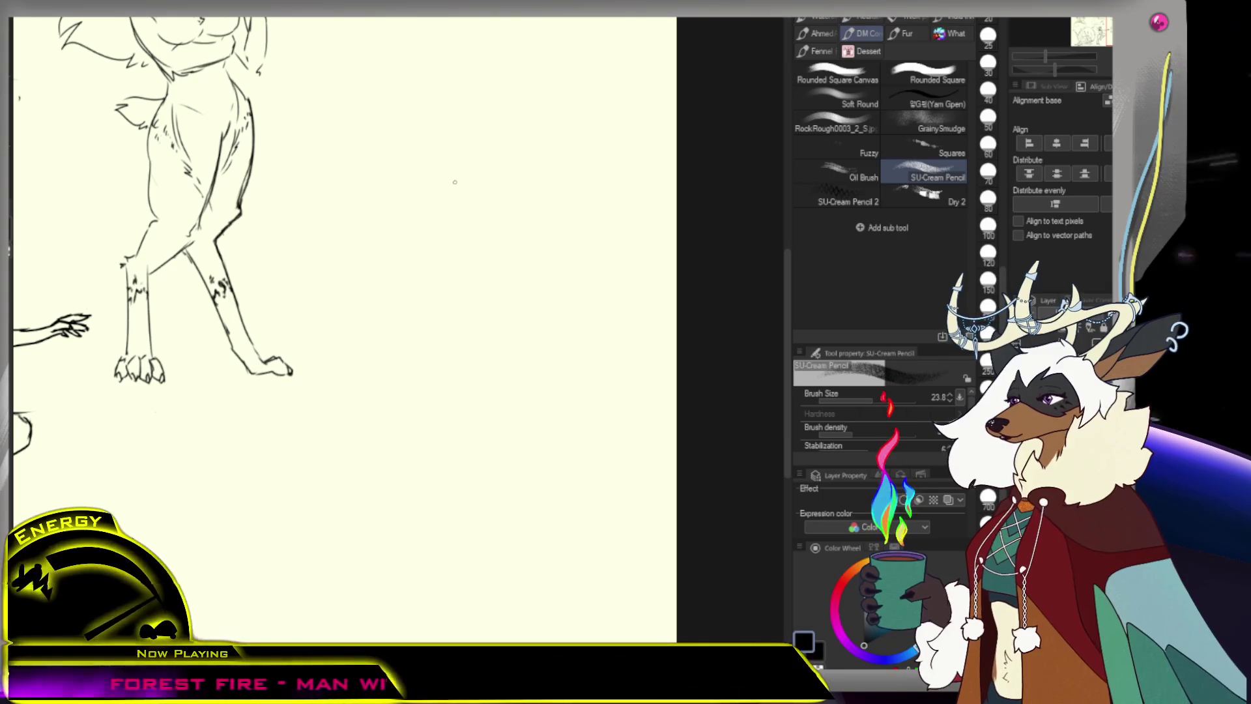
mouse_move(483, 210)
mouse_down()
mouse_move(506, 236)
mouse_move(498, 255)
mouse_up()
key(ctrl+z)
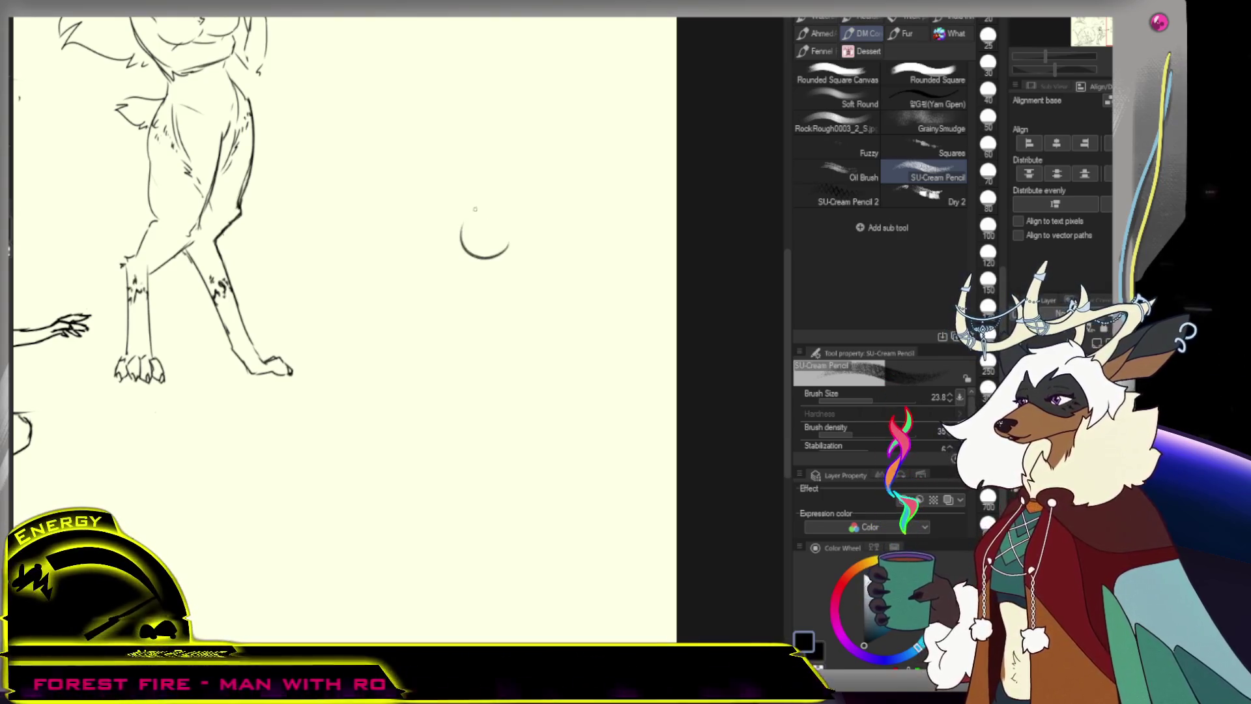
key(ctrl+z)
drag(502, 196, 519, 231)
scroll(506, 206, down, 3)
key(ctrl+z)
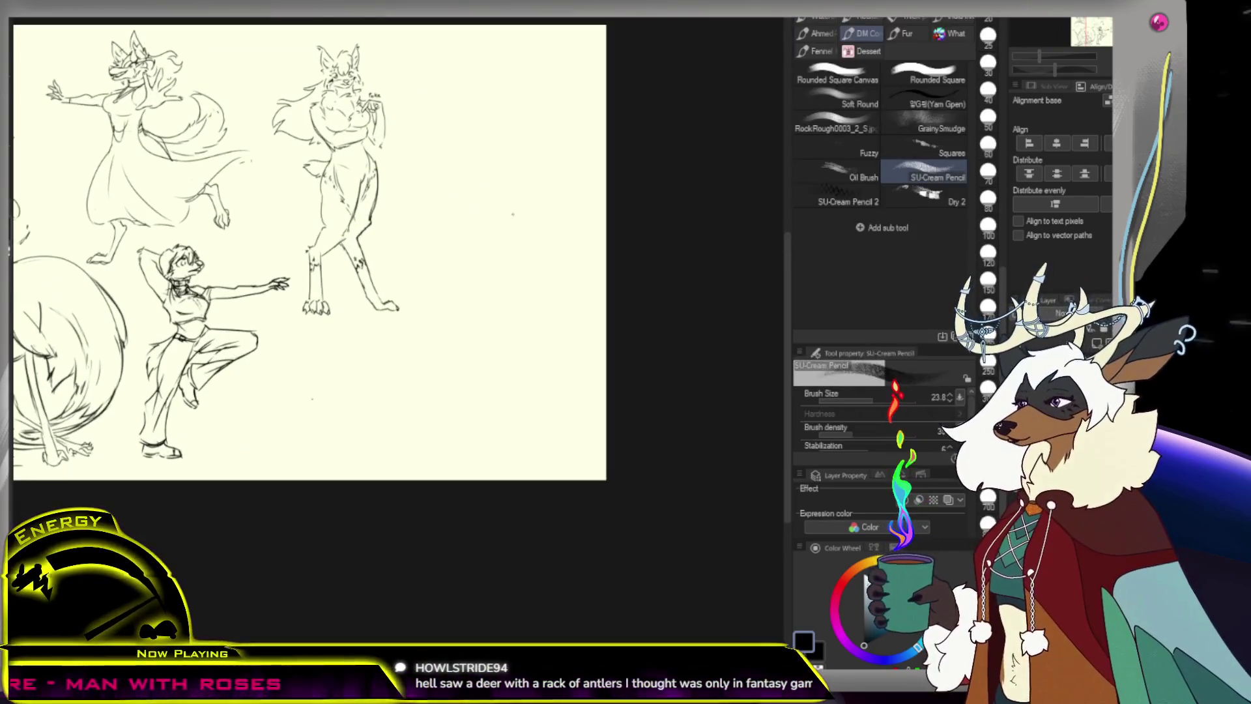
scroll(514, 228, up, 4)
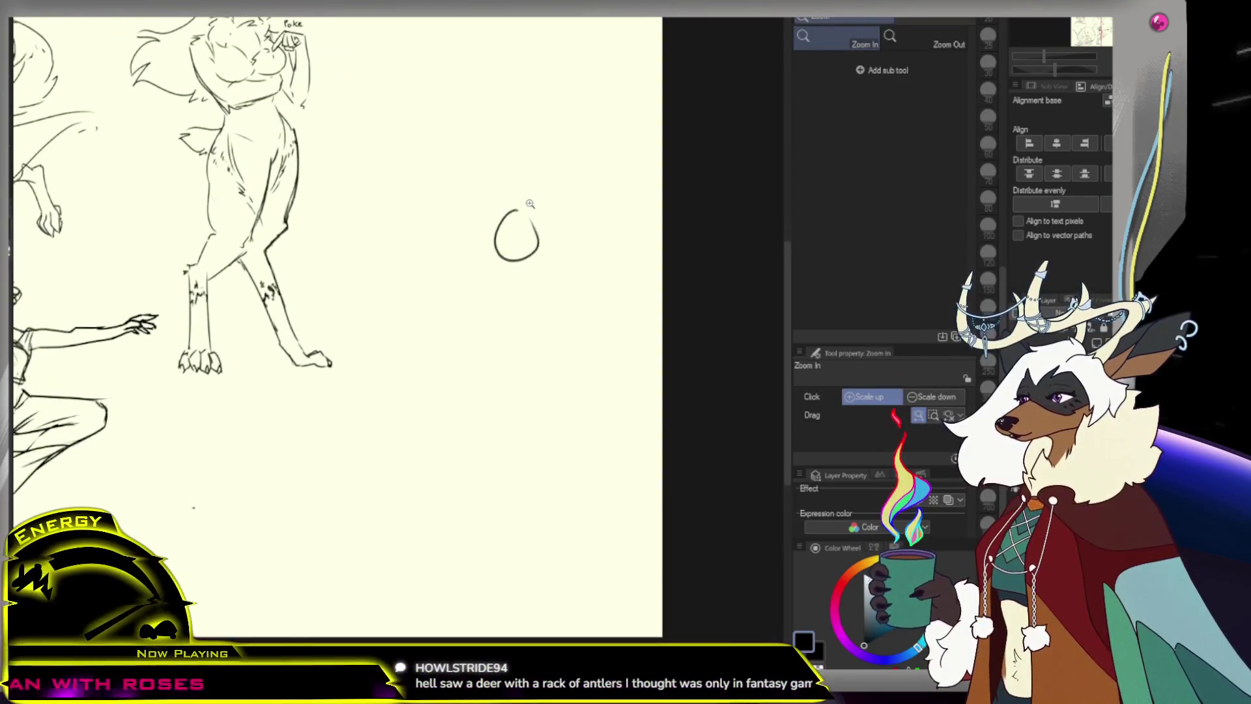
mouse_move(501, 229)
mouse_down()
mouse_move(502, 274)
mouse_move(518, 264)
mouse_up()
scroll(502, 255, down, 3)
scroll(501, 248, up, 2)
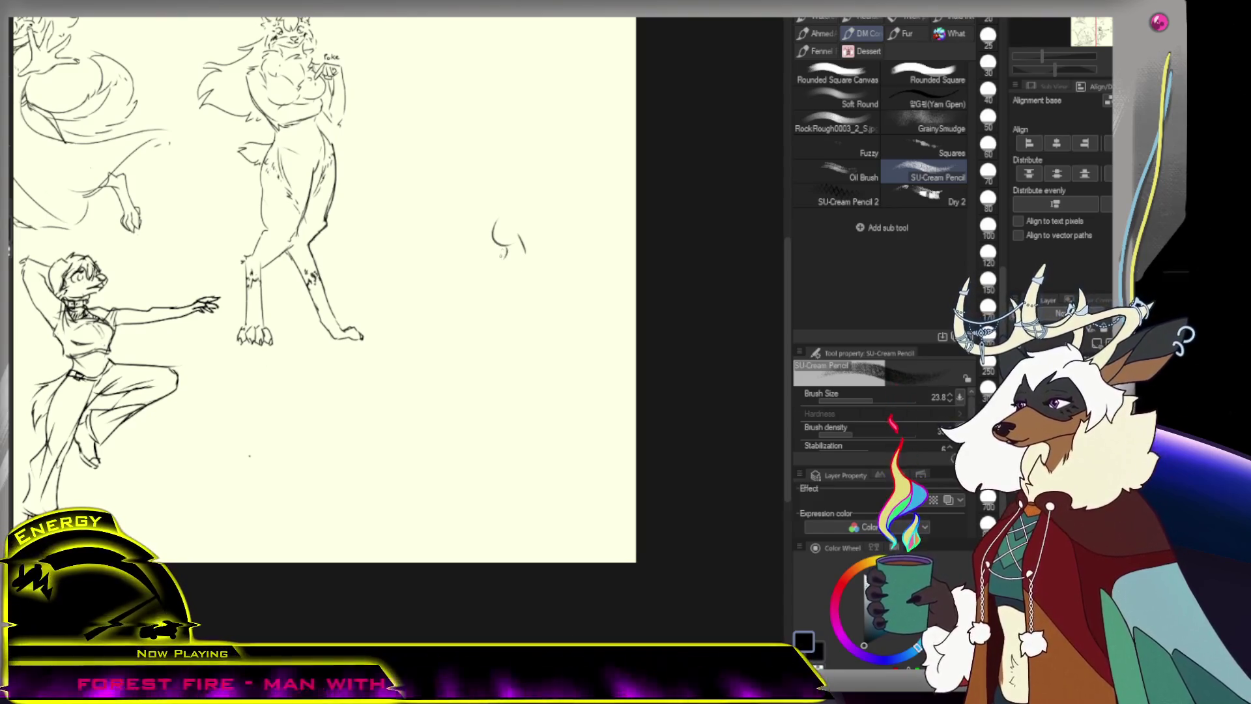
Sketch a stroke reaching left for the new figure's arm, undoing unwanted marks
key(ctrl+z)
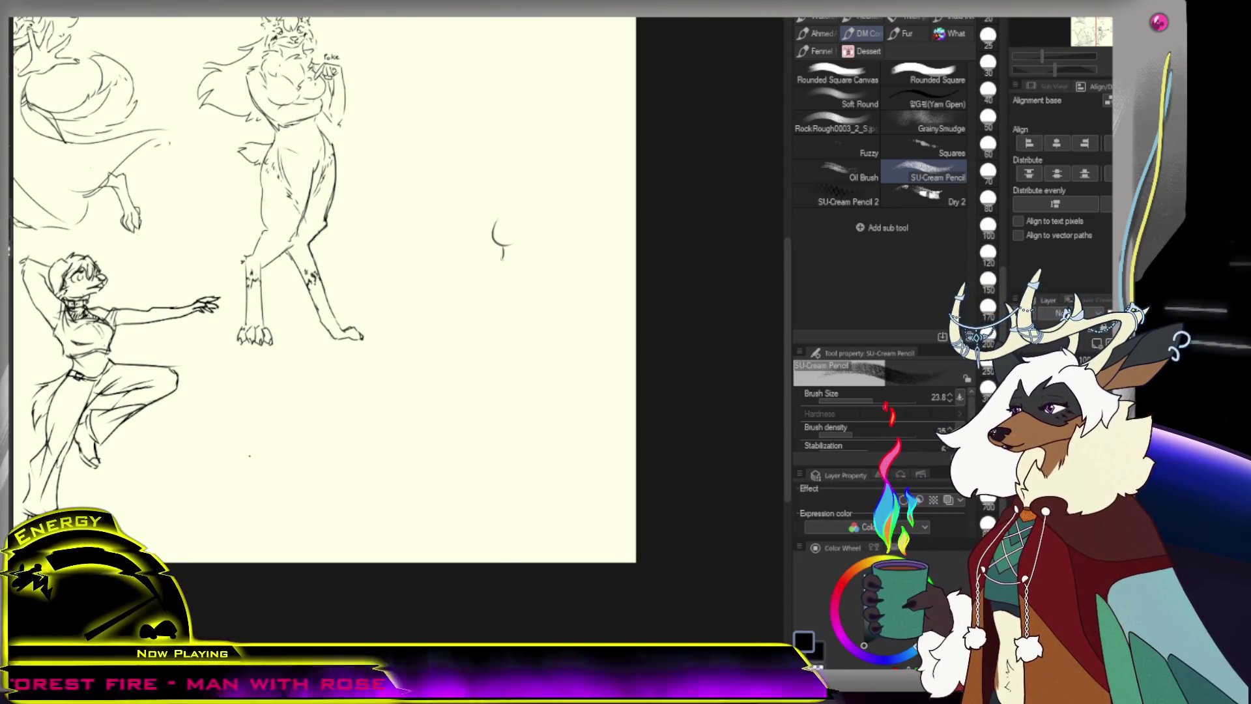
mouse_move(534, 246)
mouse_down()
mouse_move(546, 258)
mouse_move(538, 273)
mouse_up()
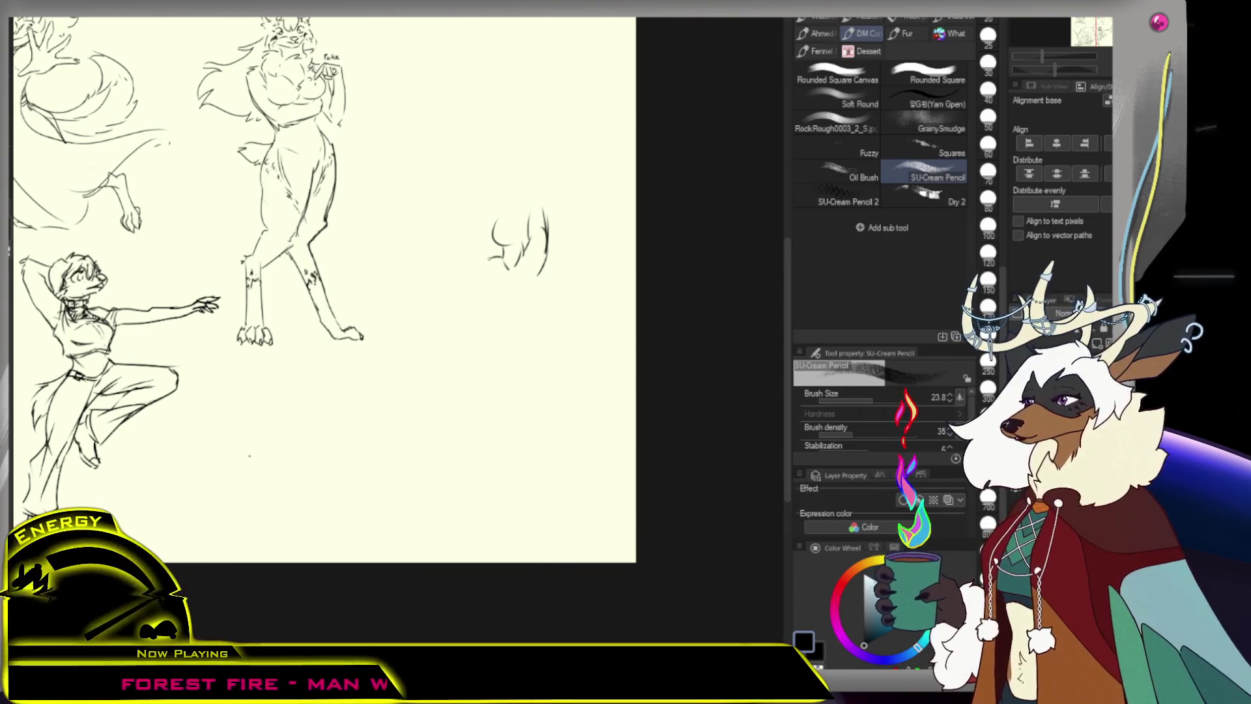
drag(467, 244, 507, 266)
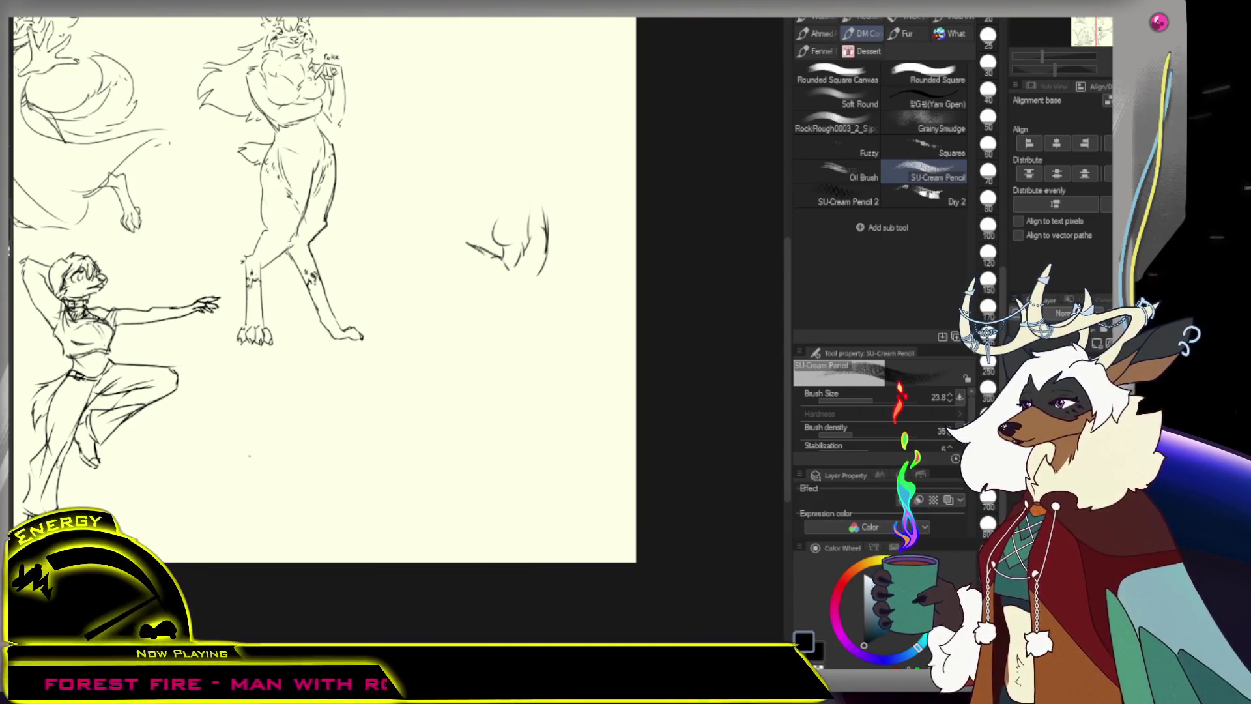
key(ctrl+z)
key(ctrl+z)
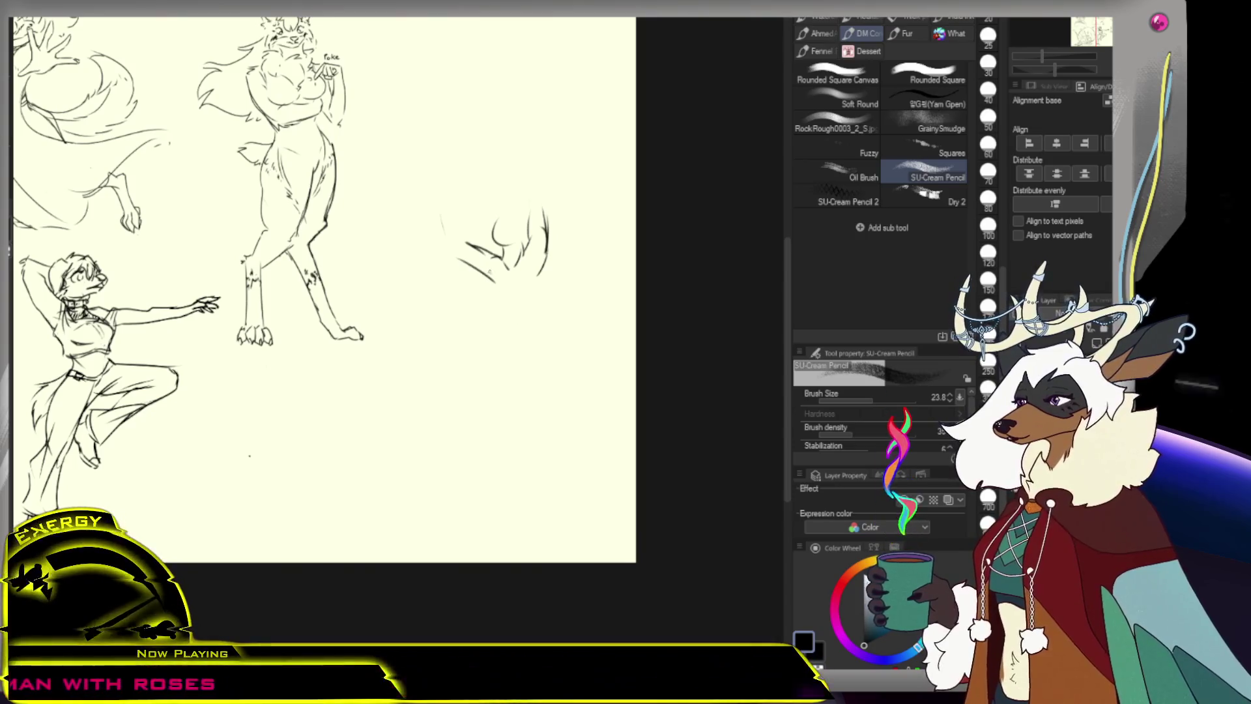
key(ctrl+z)
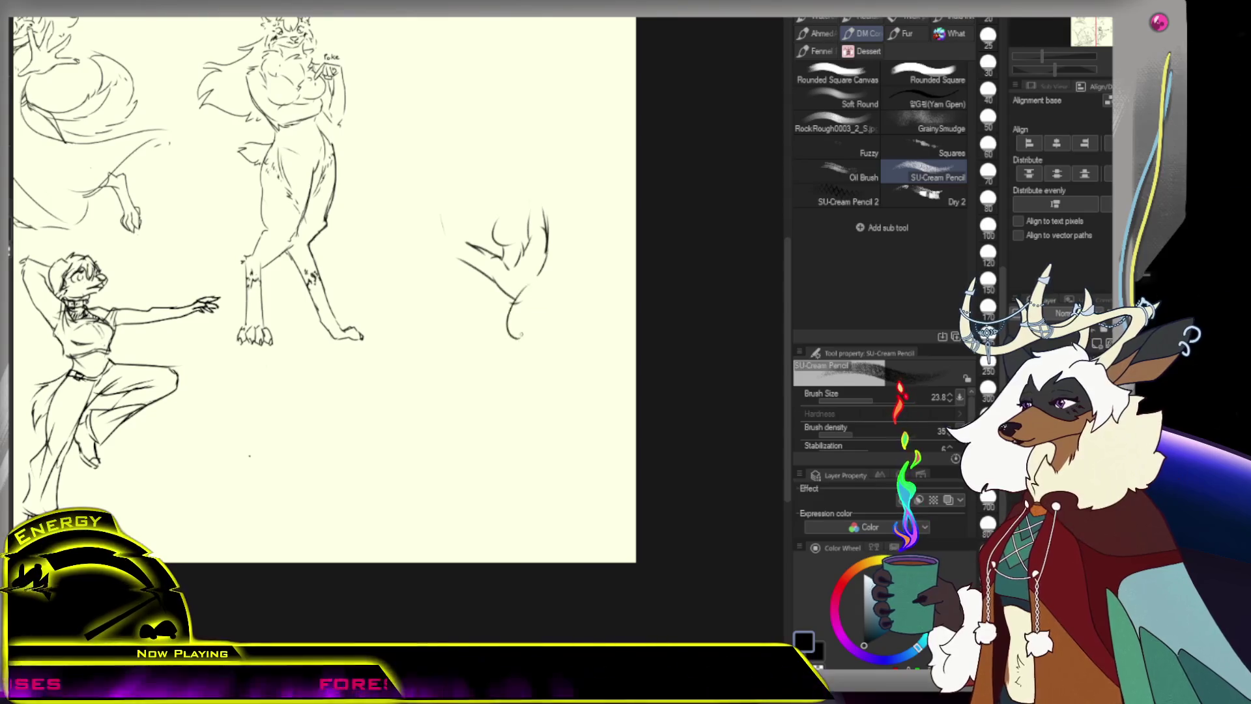
Draw a curved oval body stroke for the torso after undoing earlier arcs
drag(521, 329, 545, 320)
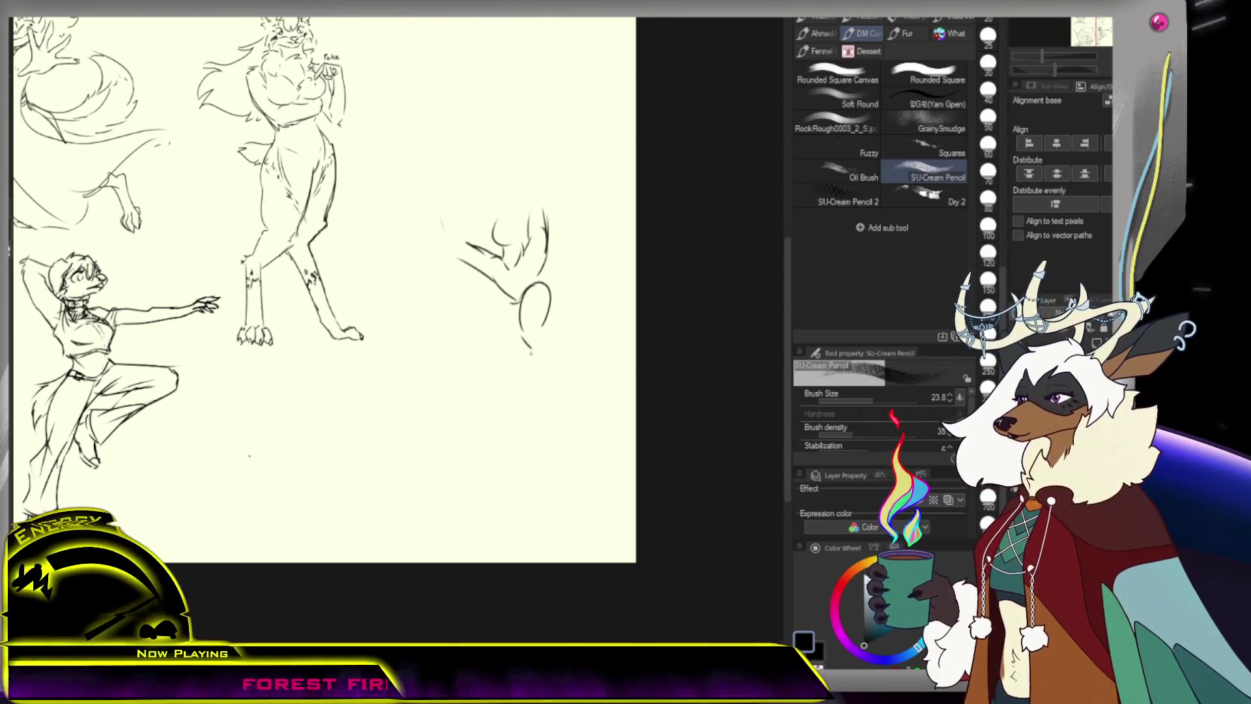
key(ctrl+z)
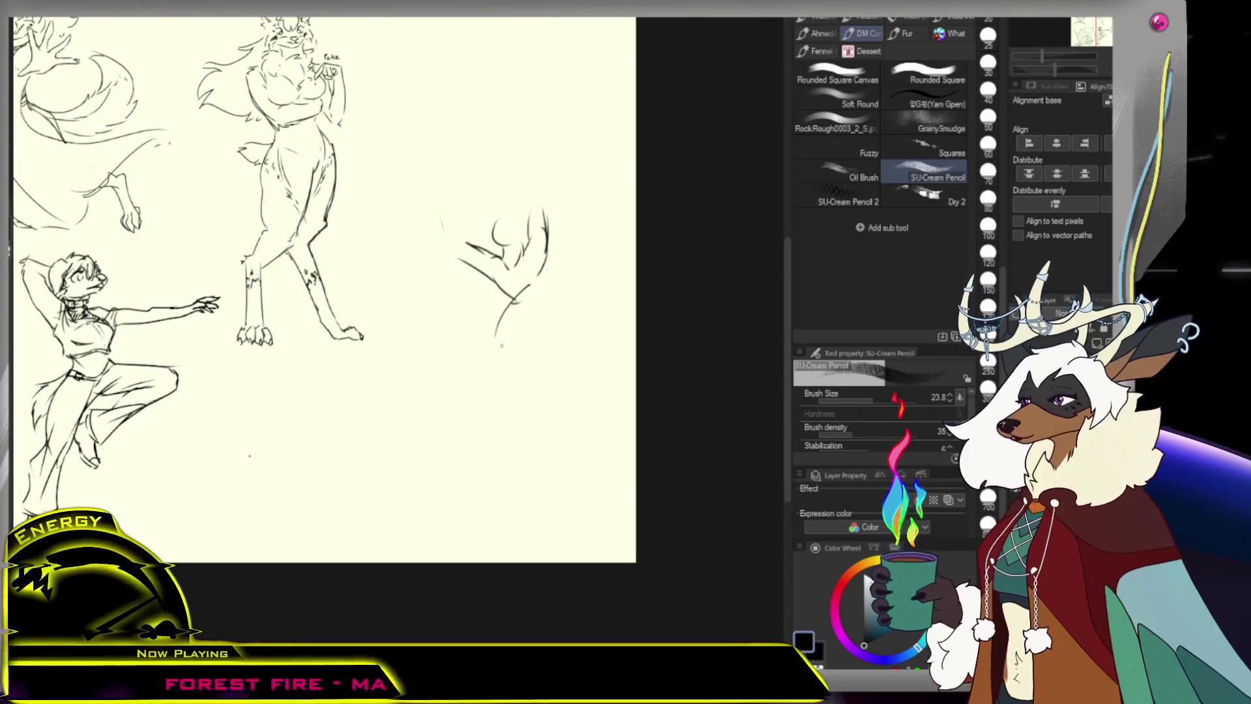
key(ctrl+z)
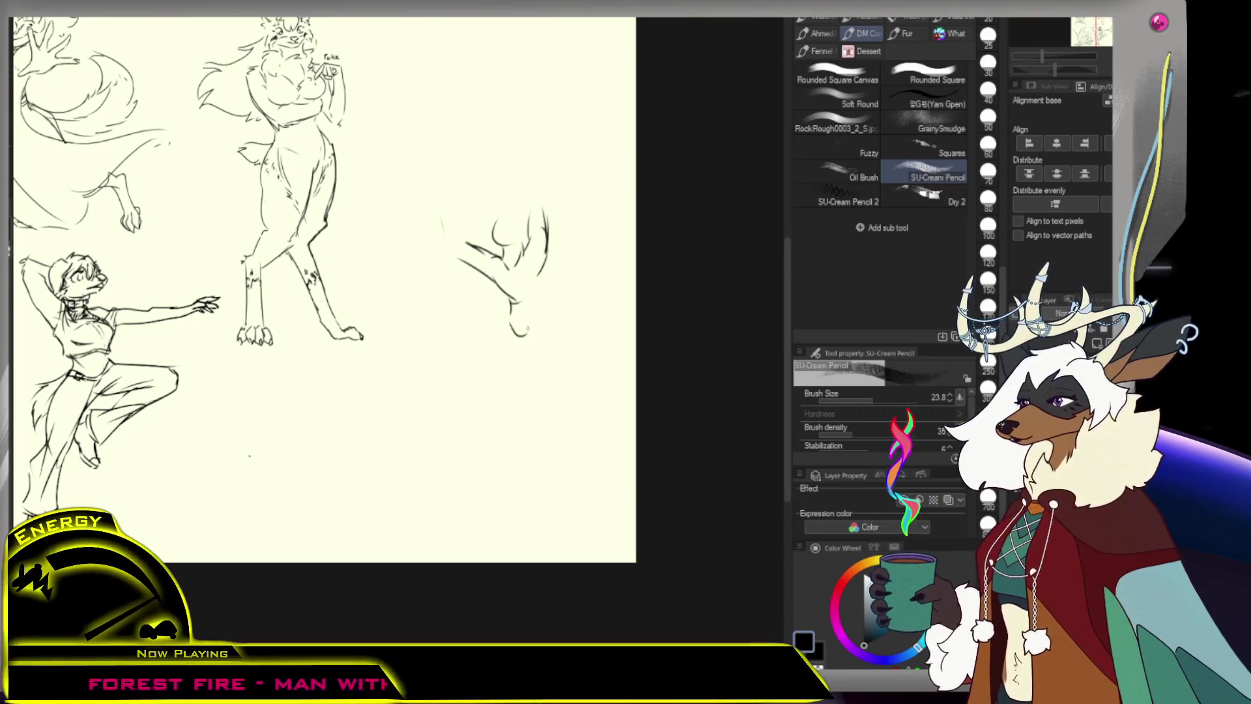
key(ctrl+z)
drag(539, 290, 519, 347)
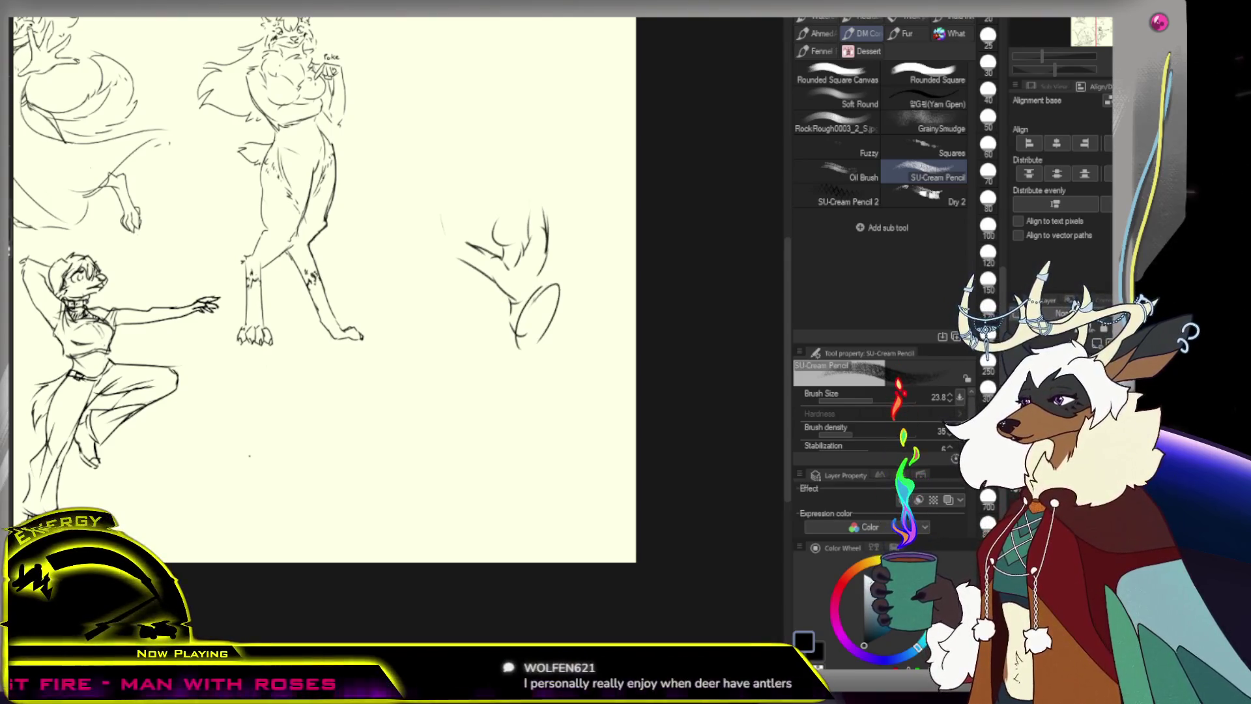
key(ctrl+z)
key(ctrl+z)
Try small arch strokes and dabs for the hands, then undo them
drag(529, 262, 541, 261)
click(551, 254)
key(ctrl+z)
key(ctrl+z)
click(550, 254)
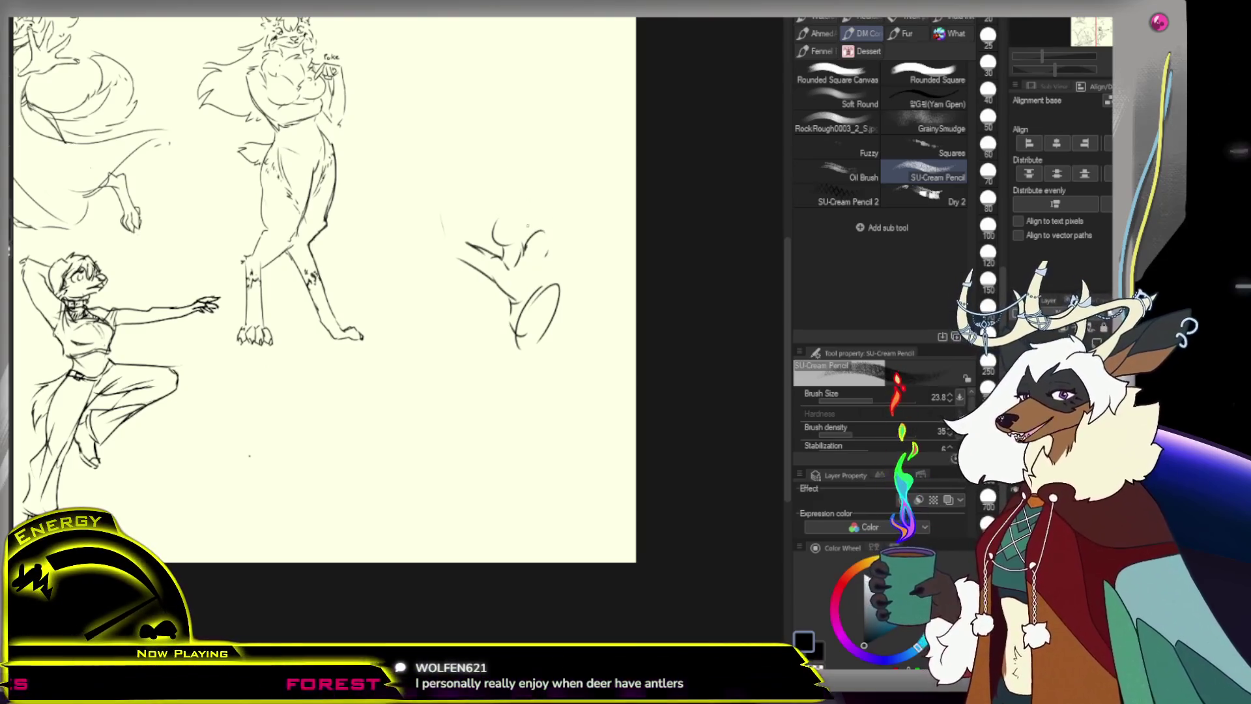
key(ctrl+z)
key(ctrl+z)
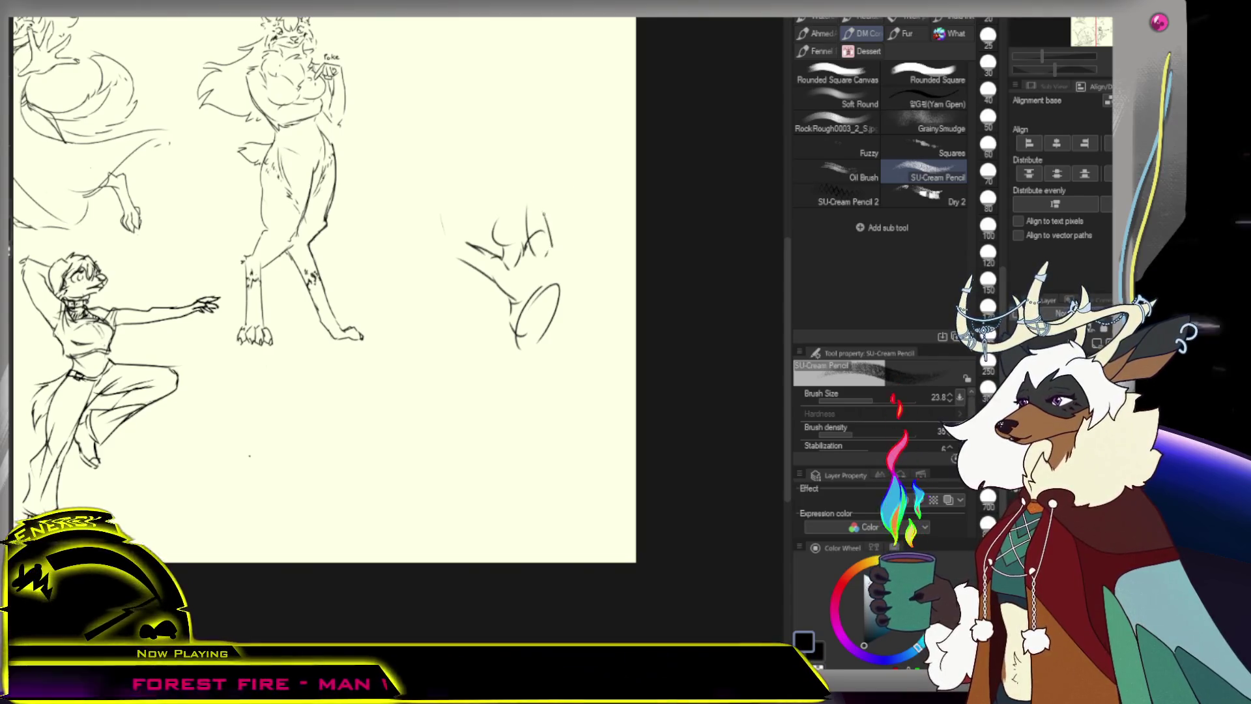
Add a raised-hand stroke and draw the upper and lower leg lines below the torso
drag(545, 230, 551, 260)
drag(512, 302, 458, 355)
mouse_move(503, 345)
mouse_down()
mouse_move(474, 369)
mouse_move(506, 385)
mouse_up()
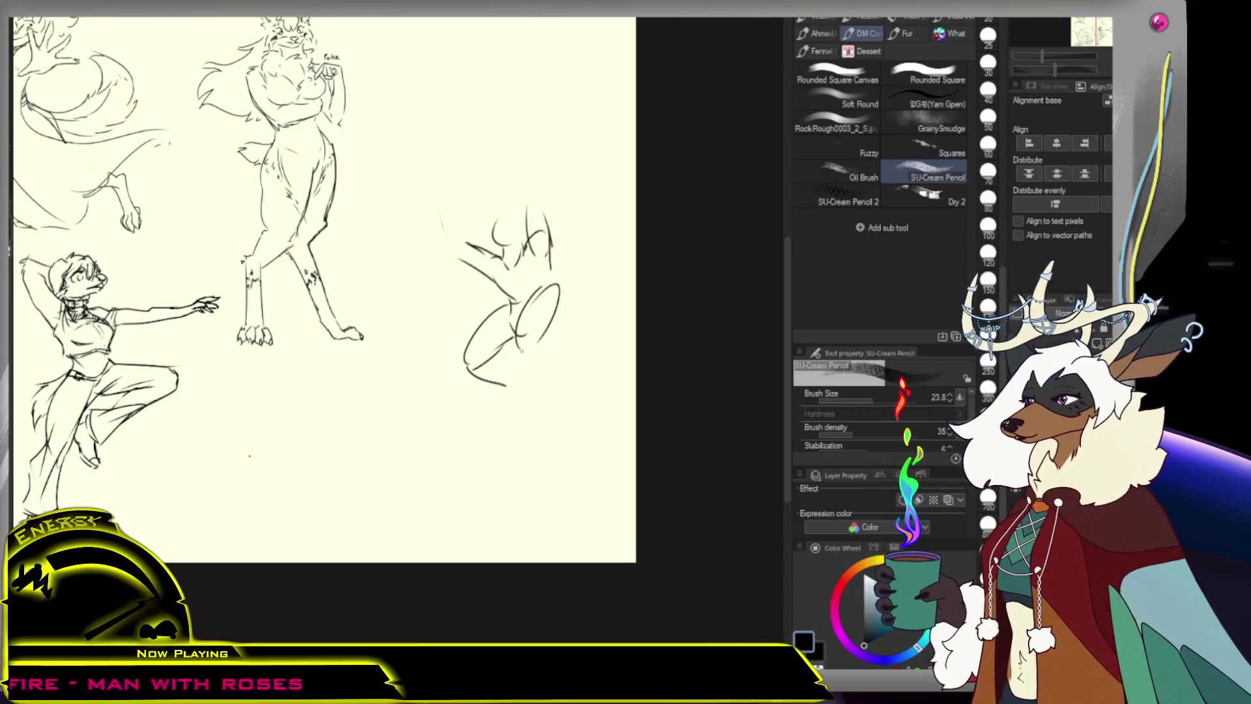
mouse_move(546, 332)
mouse_down()
mouse_move(519, 383)
mouse_move(539, 363)
mouse_up()
key(ctrl+z)
key(ctrl+z)
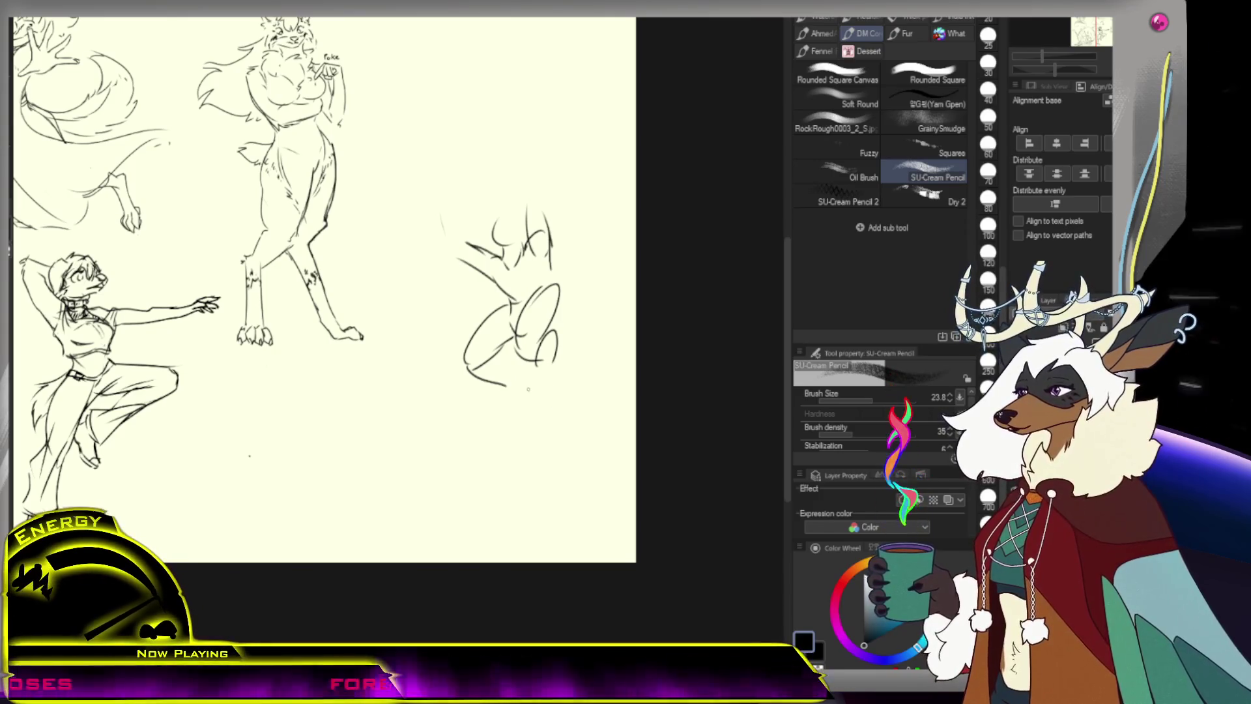
drag(556, 333, 537, 398)
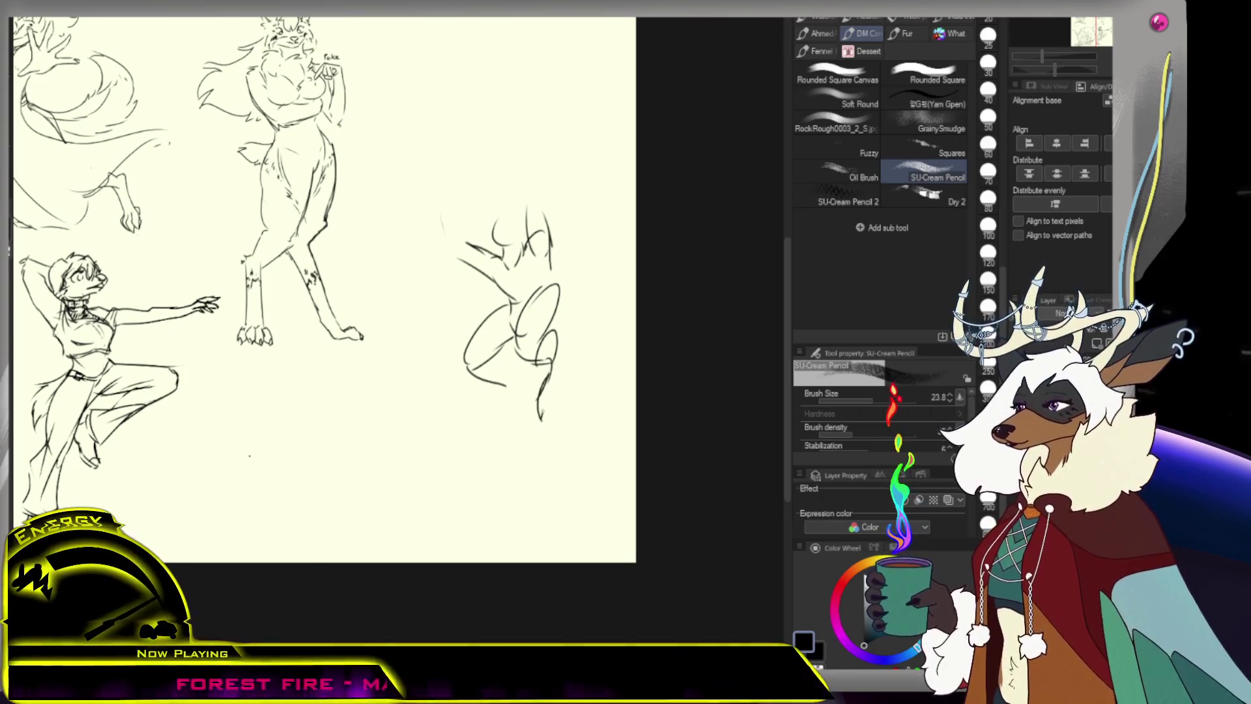
Extend a leg below the oval and redraw the long lower-left leg curve
drag(560, 357, 571, 394)
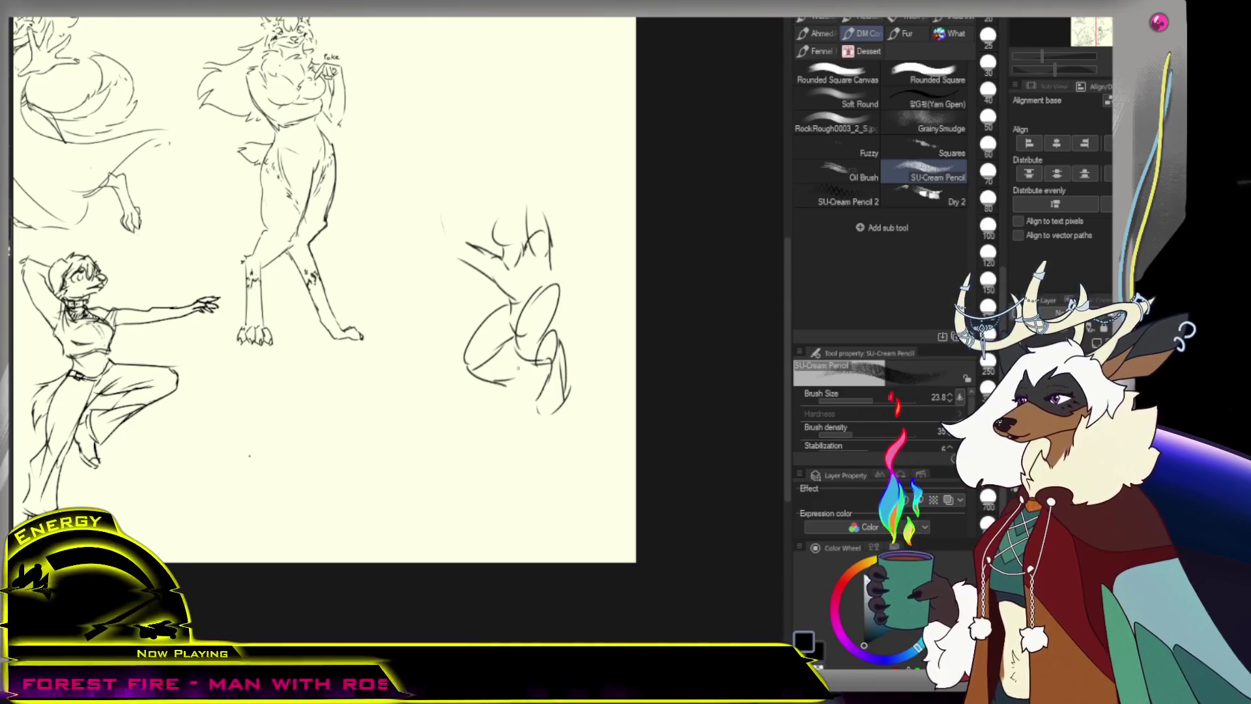
key(e)
mouse_move(467, 369)
mouse_down()
mouse_move(507, 384)
mouse_move(444, 391)
mouse_move(451, 398)
mouse_move(477, 379)
mouse_move(412, 423)
mouse_move(435, 431)
mouse_up()
key(p)
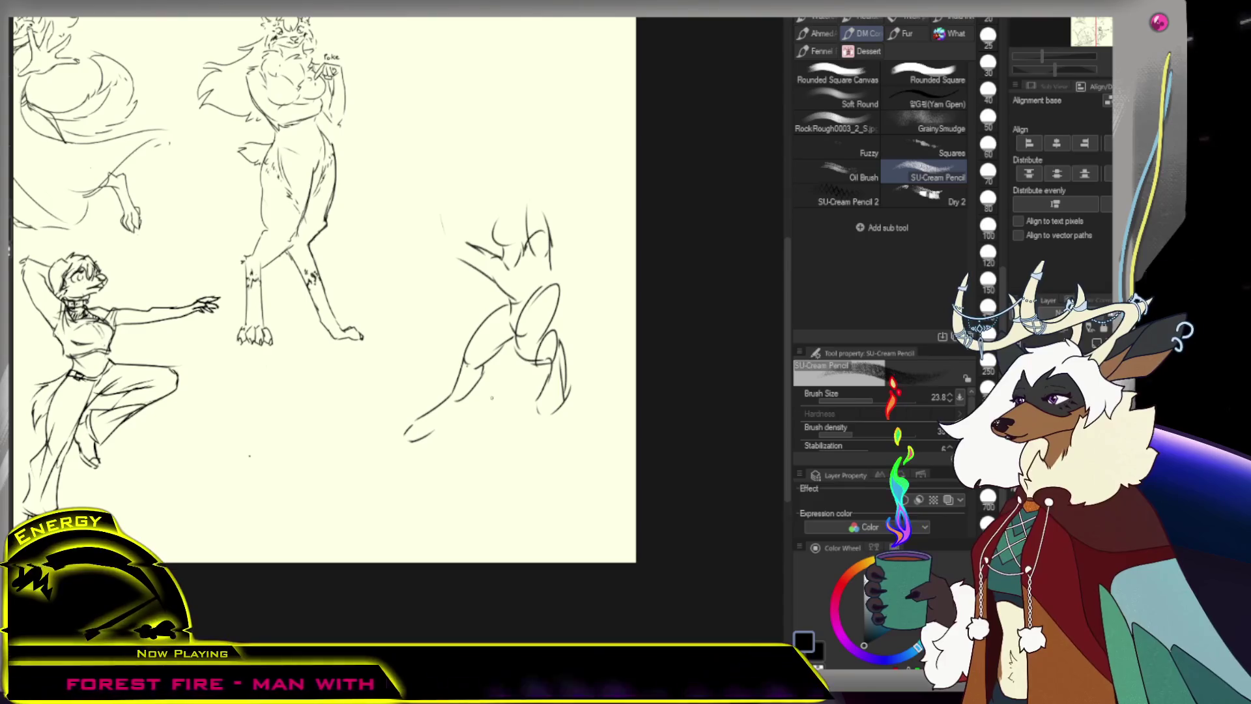
key(e)
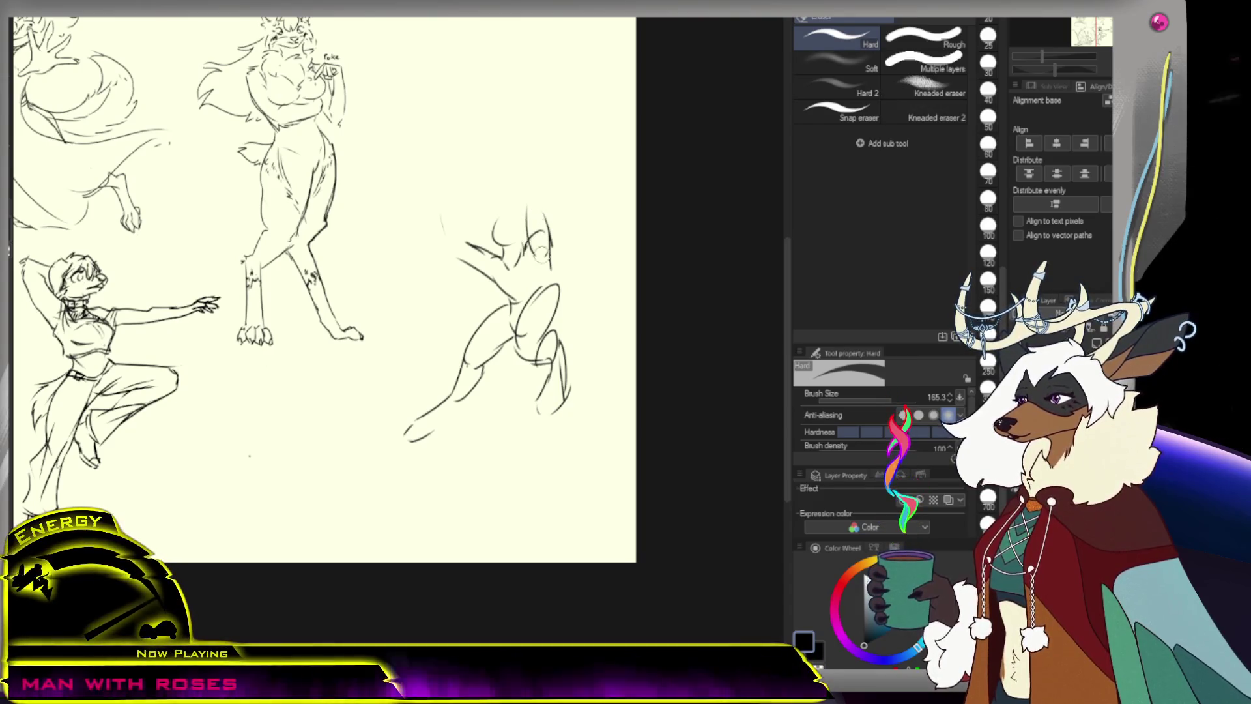
Erase stray strokes near the arms and mark the head position above the figure
key(p)
key(e)
mouse_move(479, 246)
mouse_down()
mouse_move(466, 264)
mouse_move(483, 259)
mouse_up()
key(p)
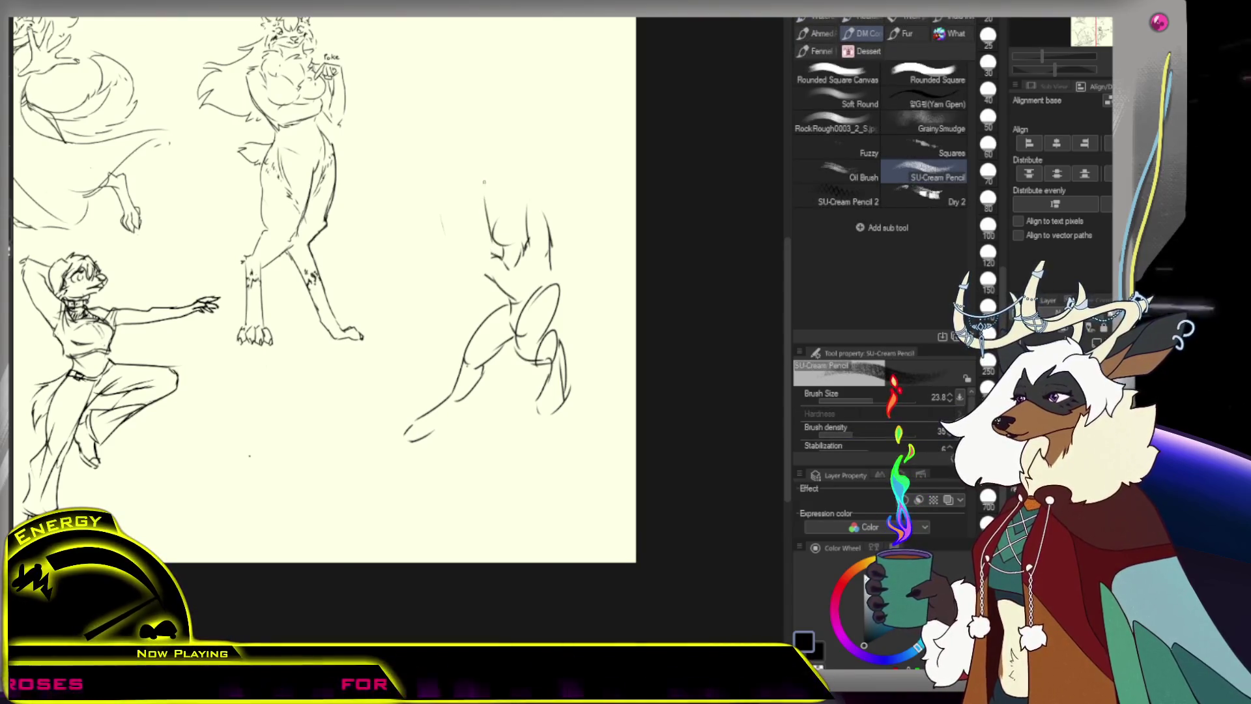
drag(499, 216, 506, 224)
key(ctrl+z)
drag(495, 178, 505, 188)
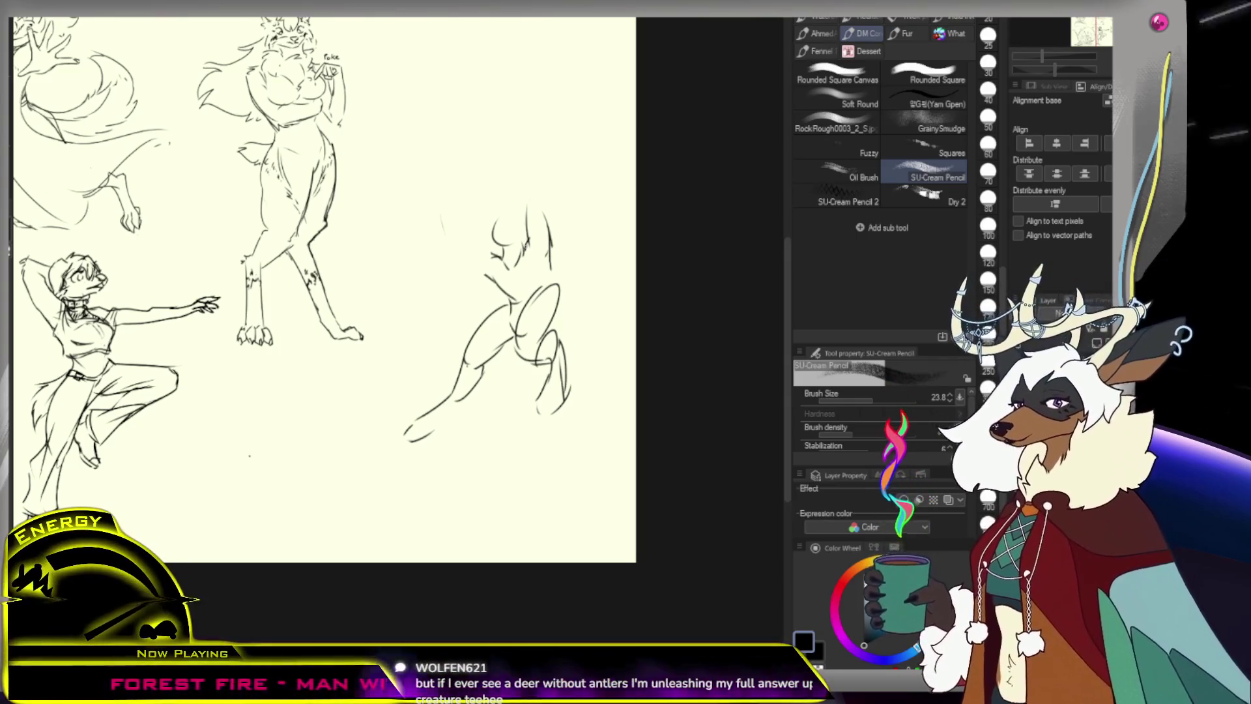
Erase the old upper arm lines and redraw the head's side and top strokes
key(e)
drag(524, 211, 556, 231)
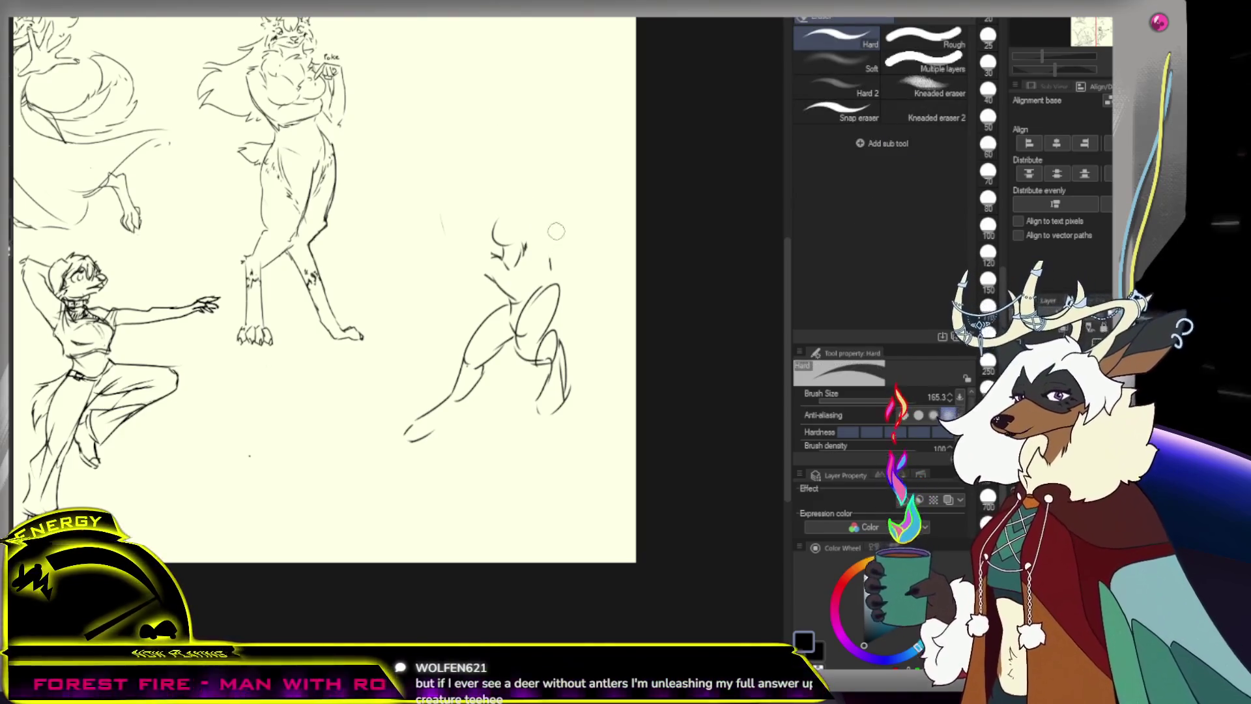
key(p)
drag(475, 199, 498, 256)
key(ctrl+z)
drag(483, 210, 471, 273)
key(ctrl+z)
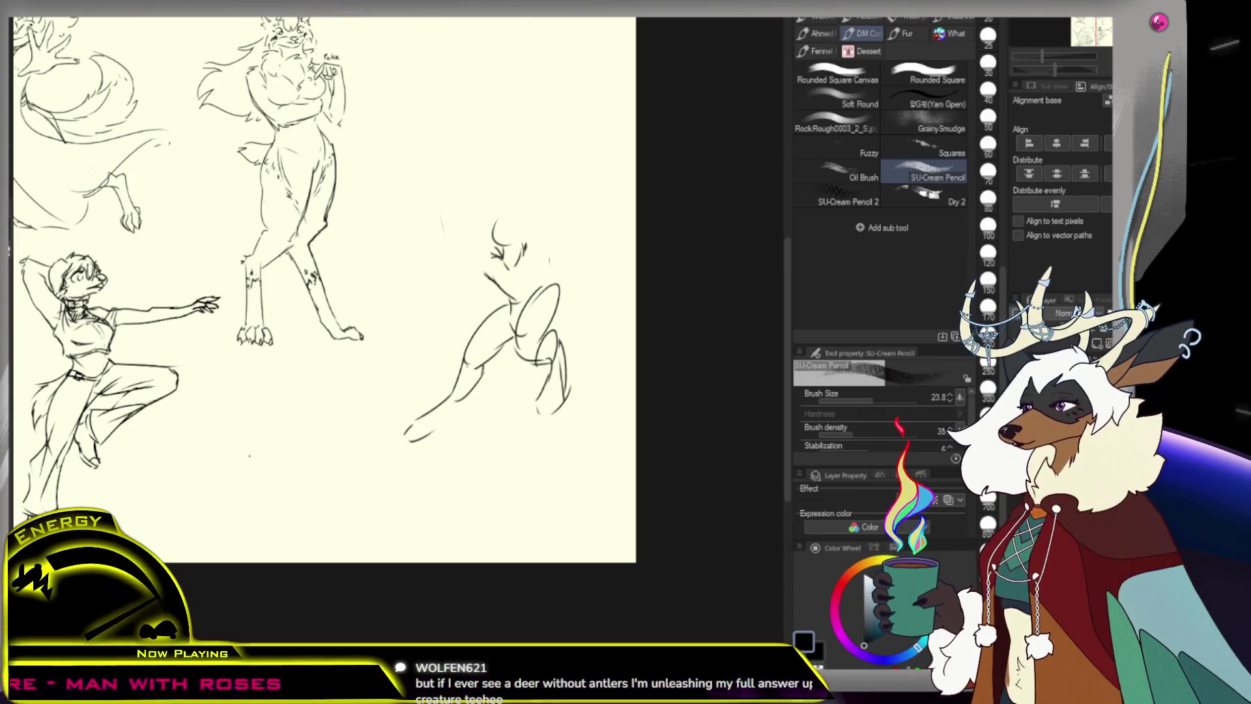
drag(475, 233, 499, 281)
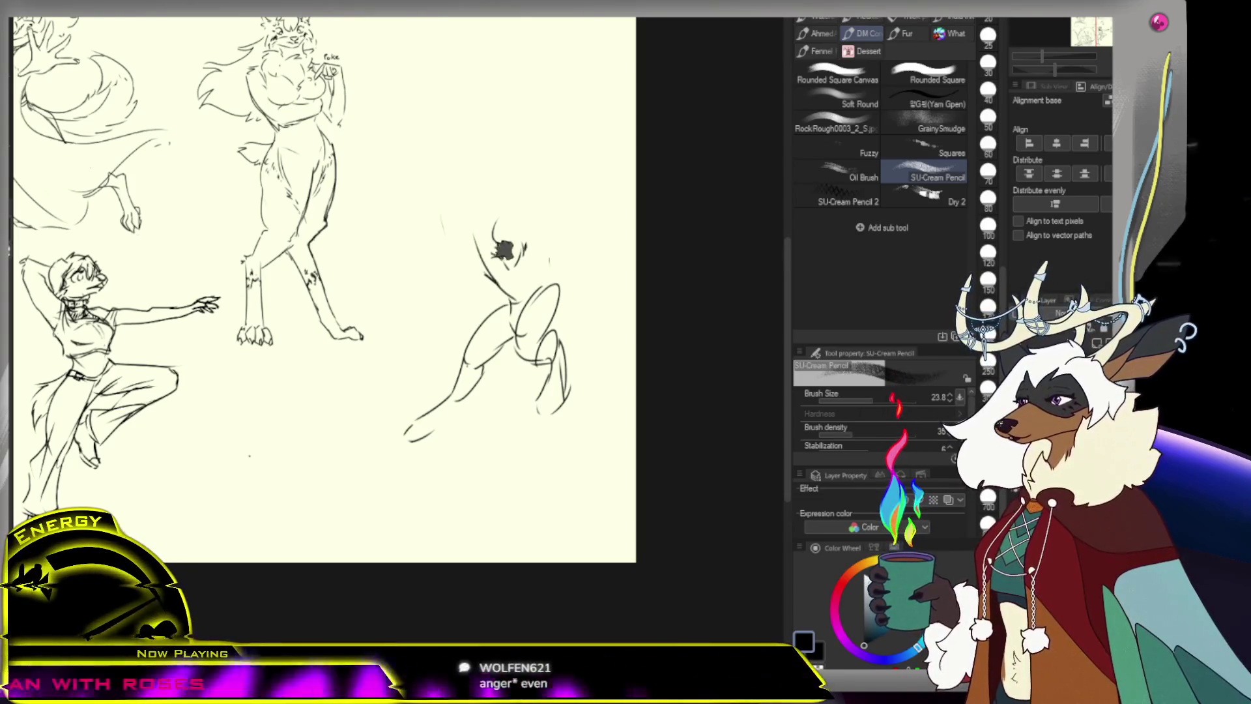
drag(488, 221, 502, 260)
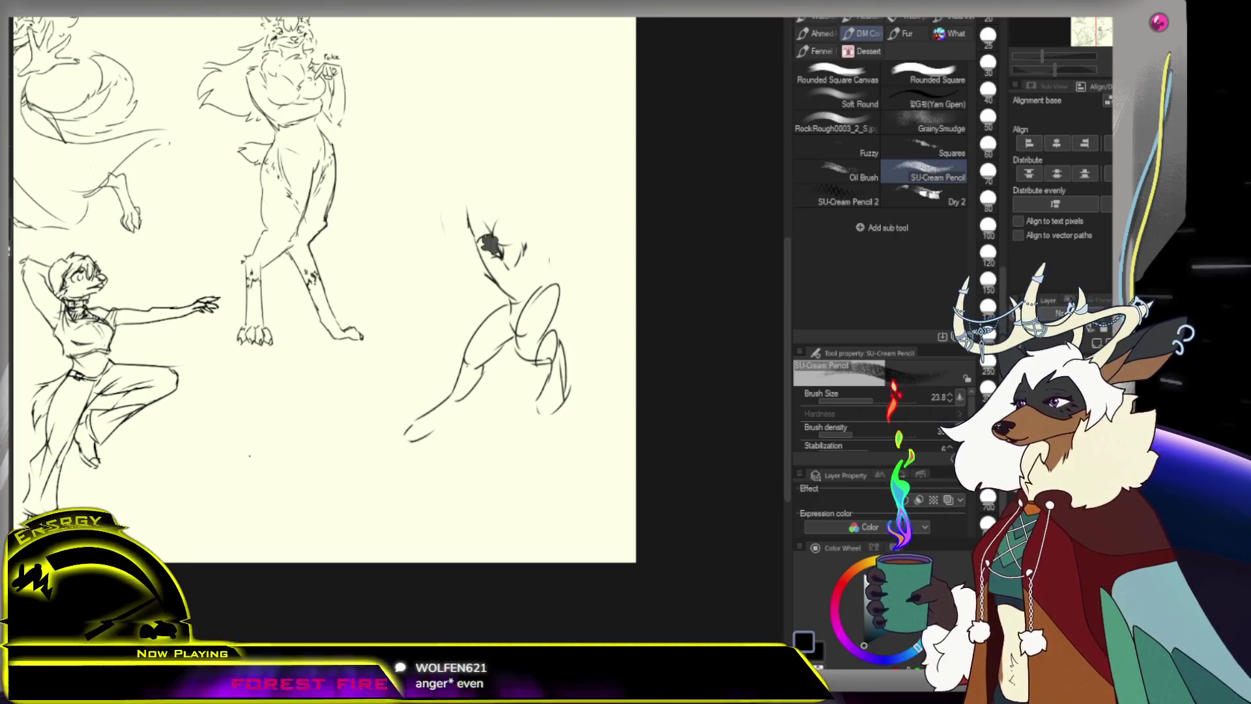
drag(469, 196, 467, 225)
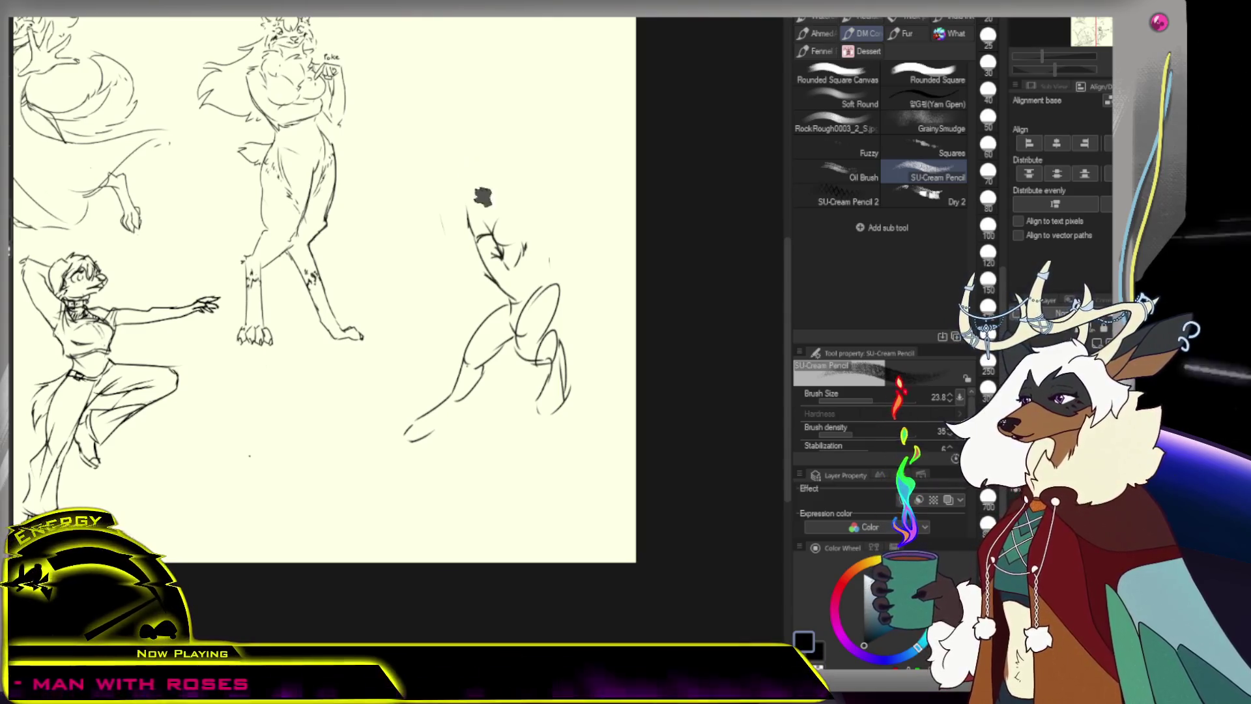
Erase a long stray curve and draw two arm lines rising above the head
drag(483, 157, 468, 224)
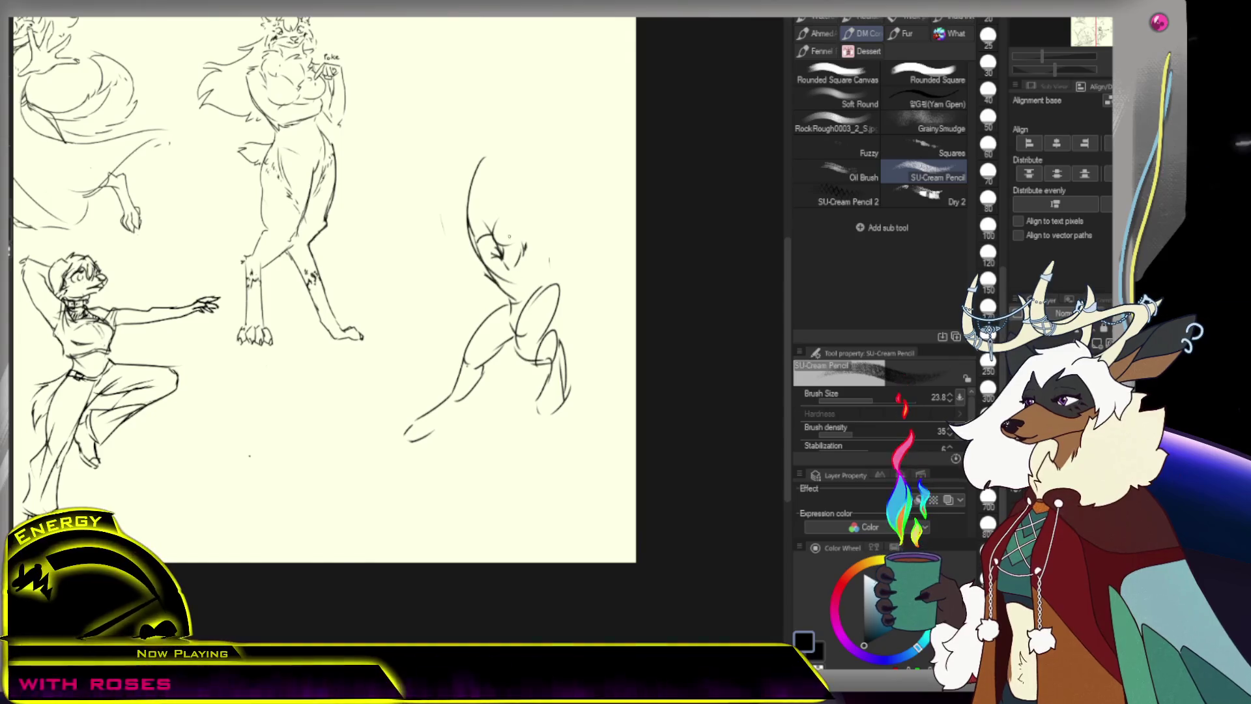
key(e)
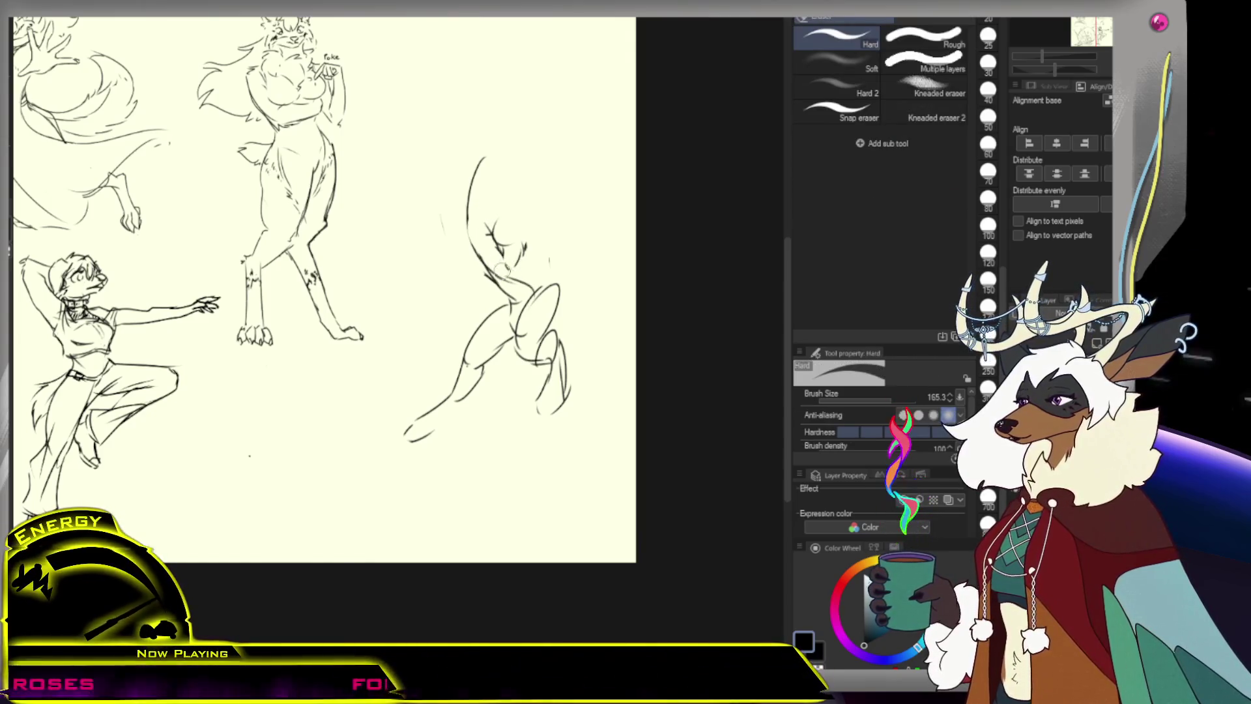
drag(499, 233, 476, 156)
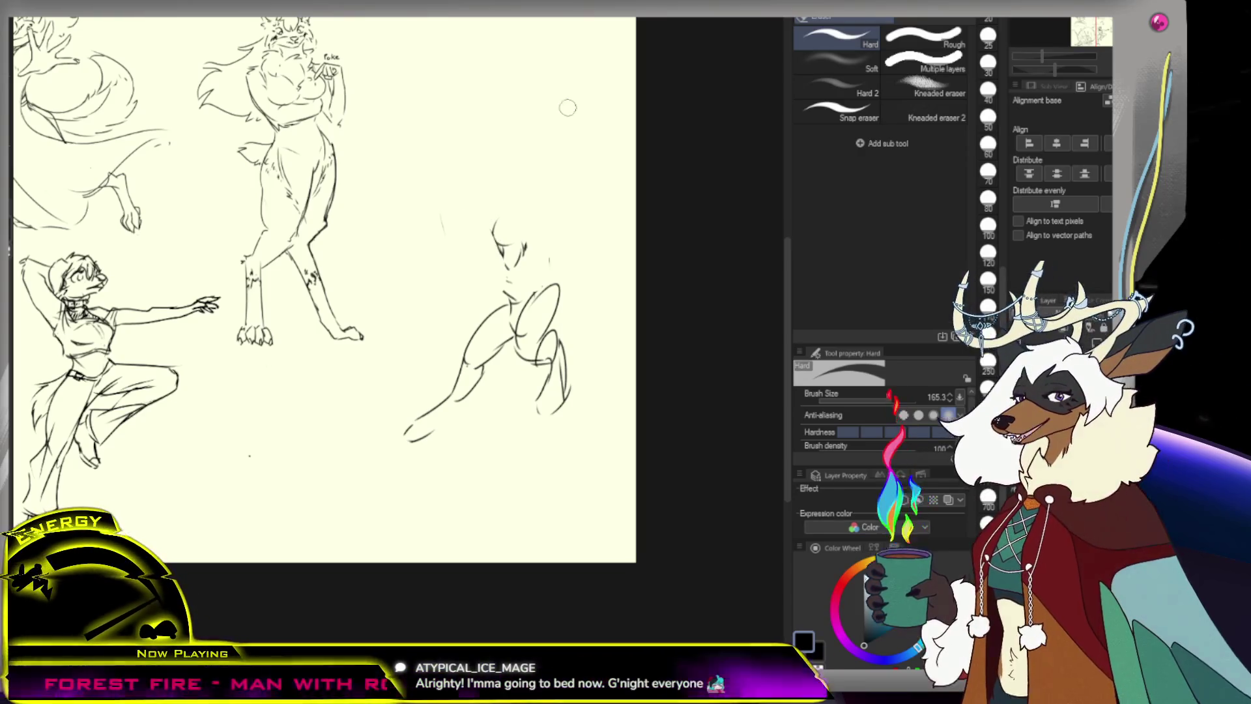
key(p)
drag(523, 251, 531, 183)
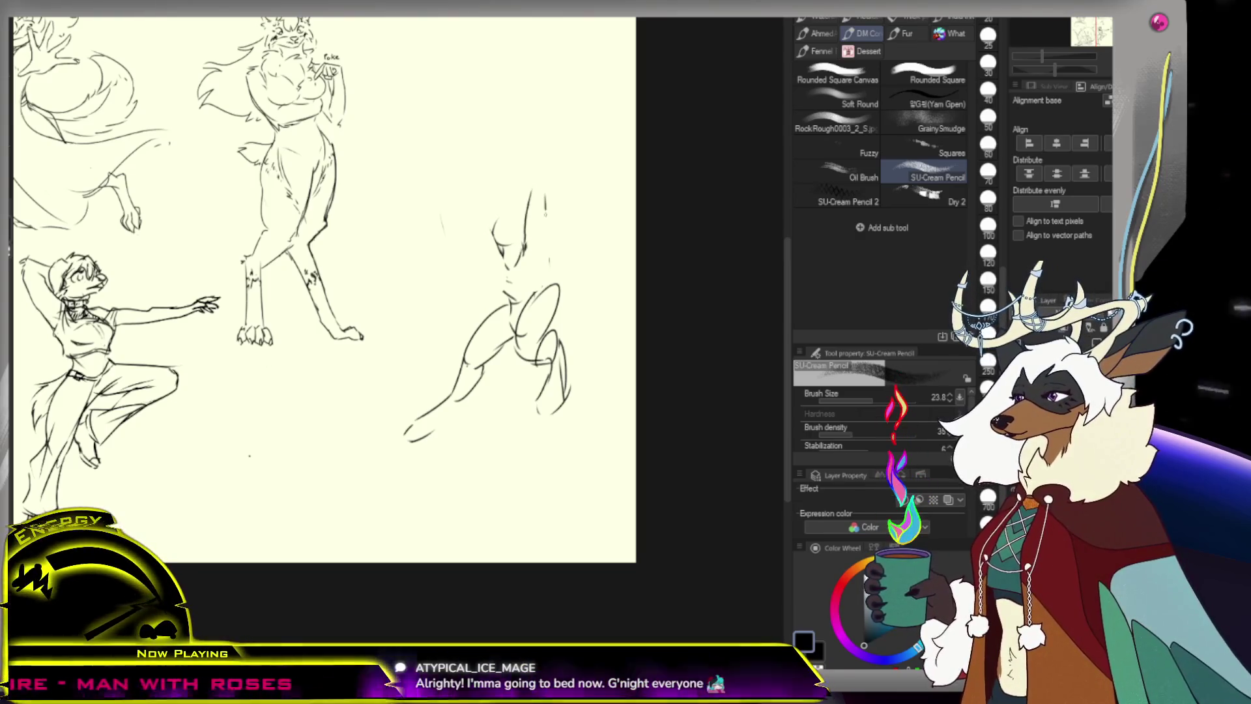
drag(544, 190, 547, 287)
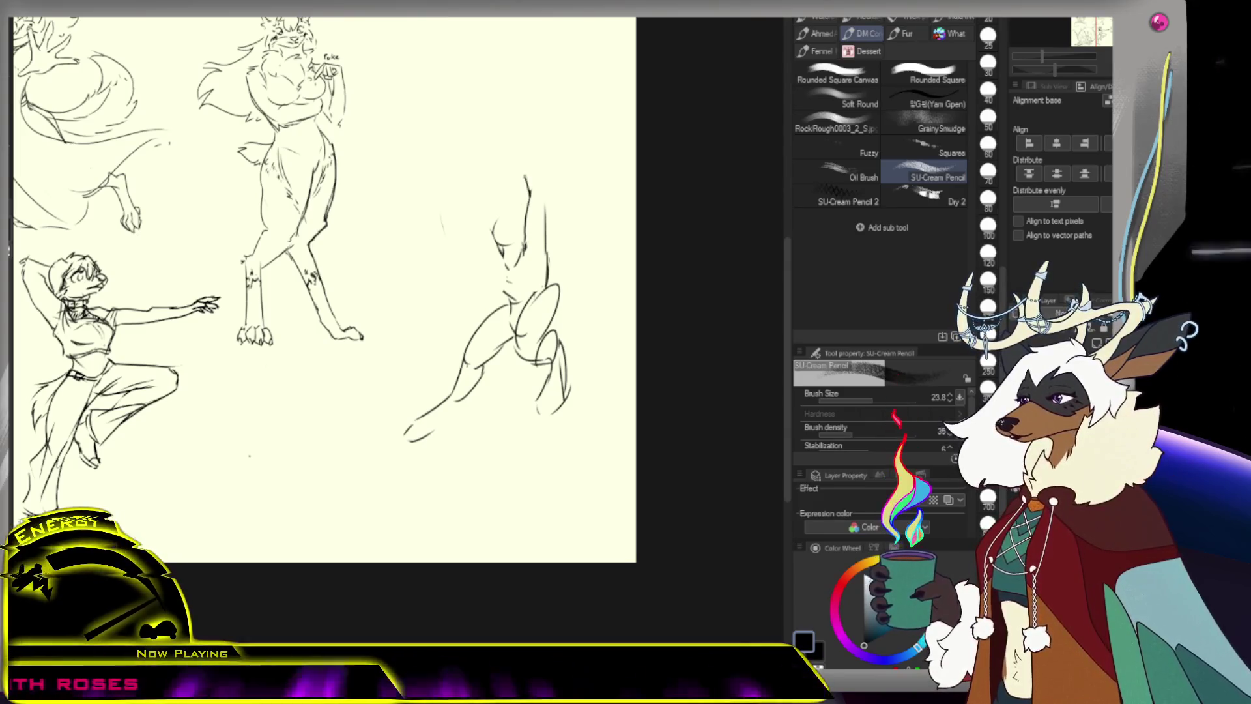
drag(521, 145, 544, 209)
key(ctrl+z)
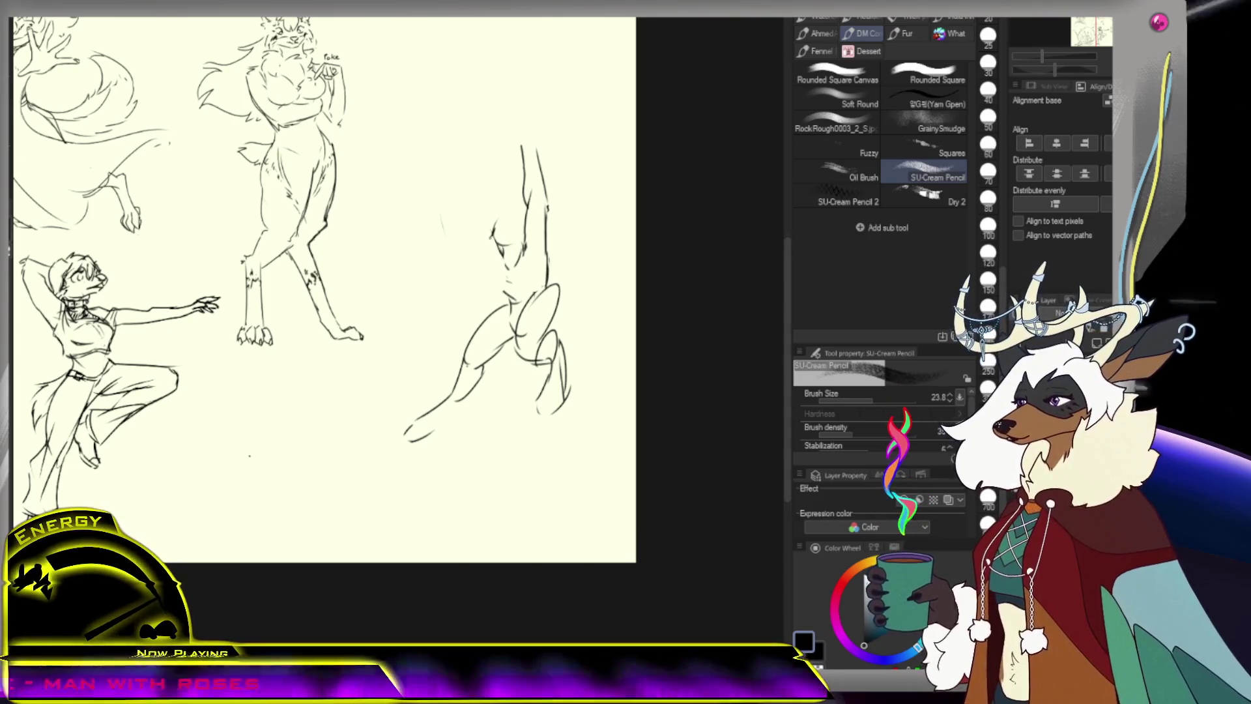
Redraw the raised arm, refine the head curve and draw a slanted bar line on top
drag(503, 239, 515, 249)
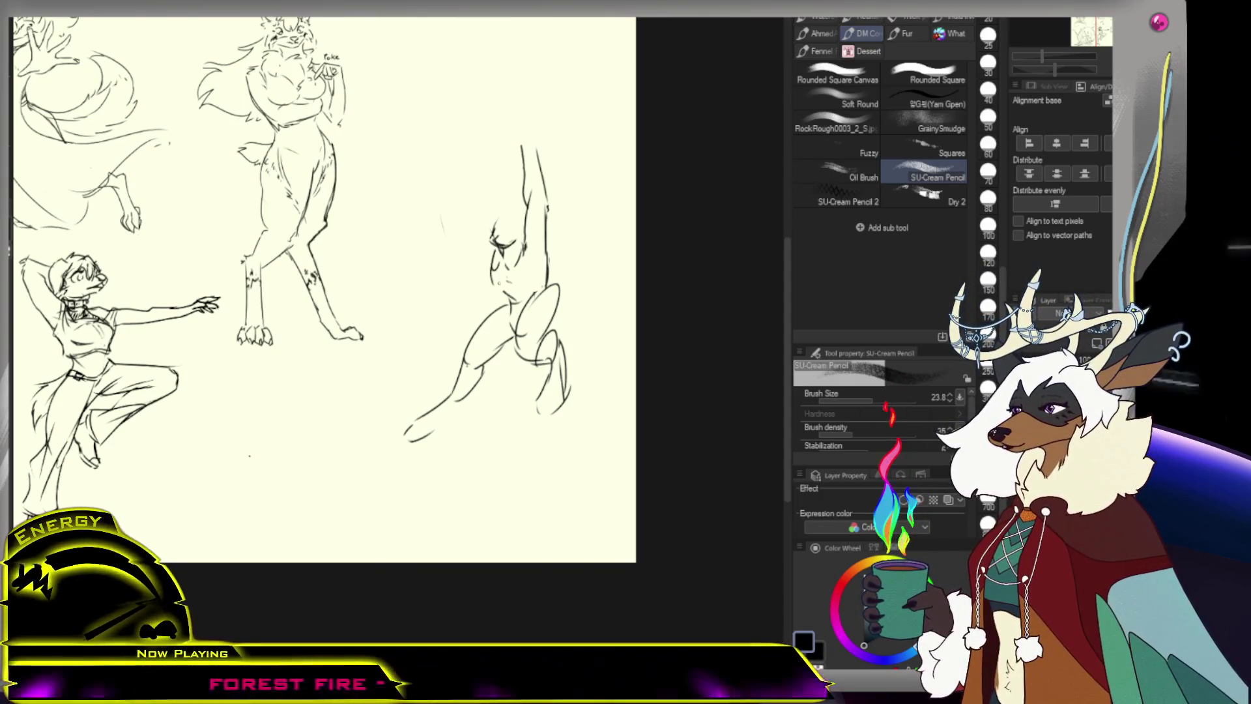
drag(490, 156, 493, 261)
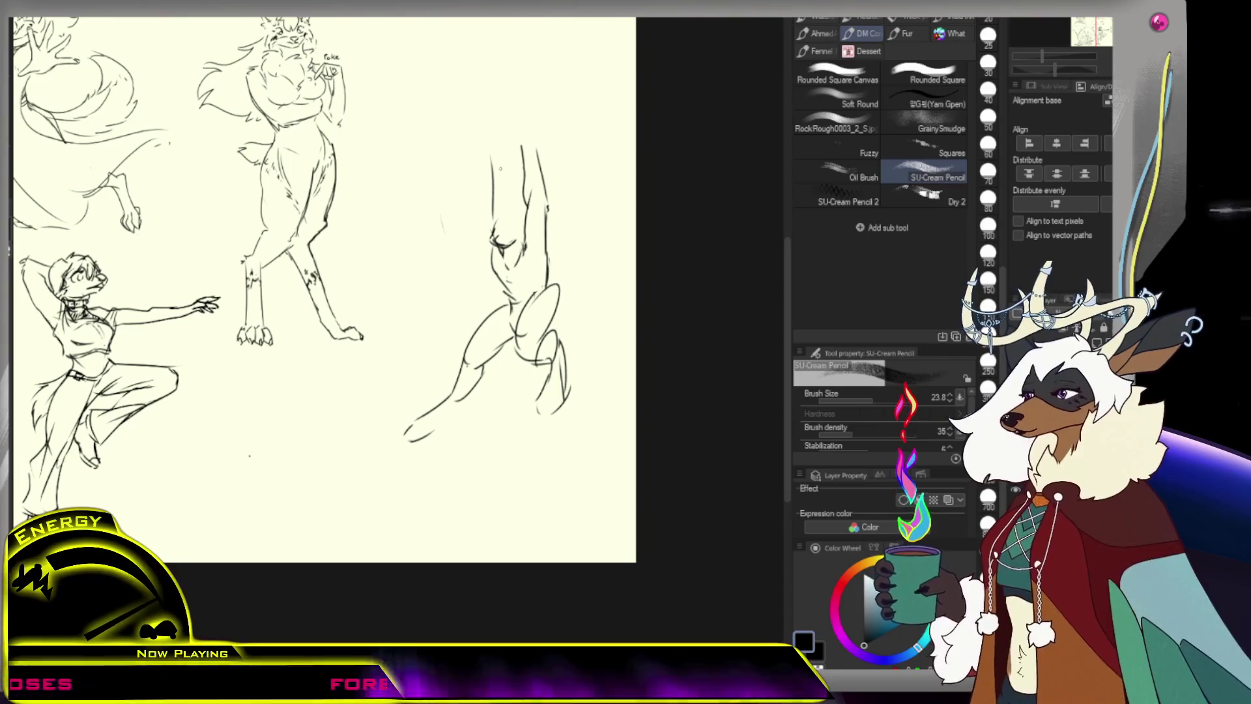
drag(503, 224, 581, 245)
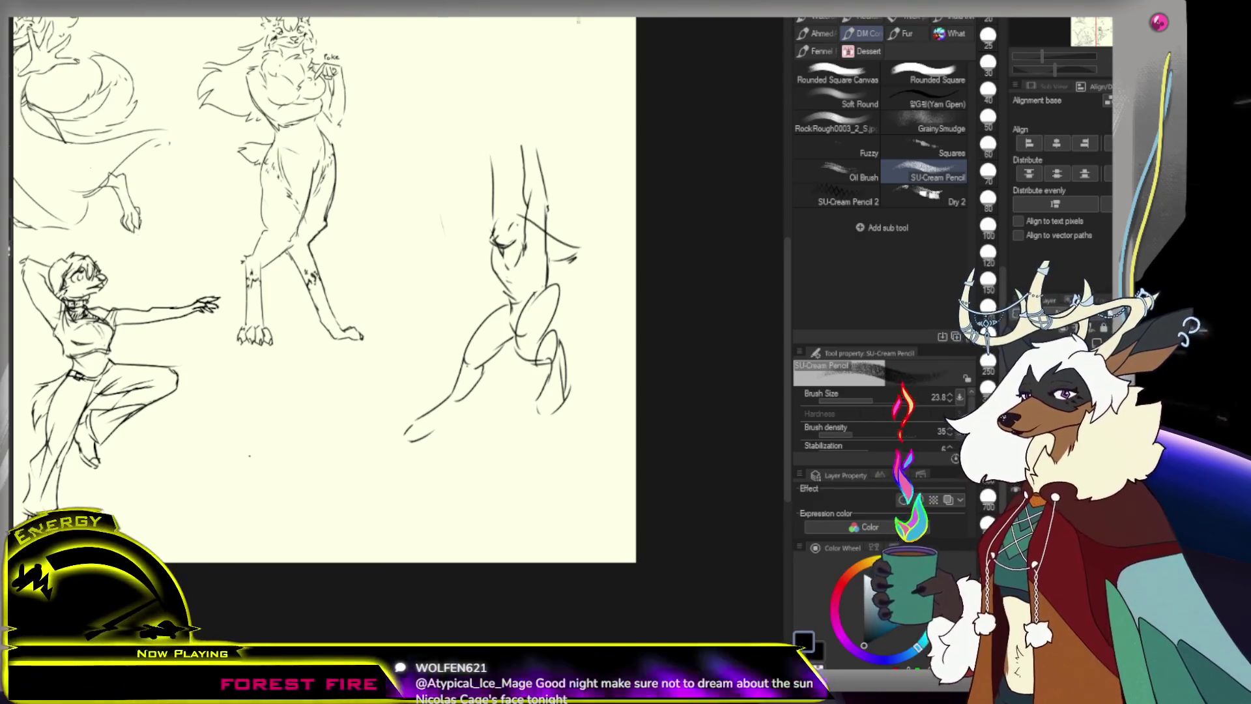
drag(457, 163, 559, 128)
Redraw the bar above the raised hands several times until it forms one long line
key(ctrl+z)
key(ctrl+z)
key(ctrl+z)
drag(460, 152, 560, 131)
key(ctrl+z)
mouse_move(486, 149)
mouse_down()
mouse_move(580, 121)
mouse_move(566, 126)
mouse_up()
key(ctrl+z)
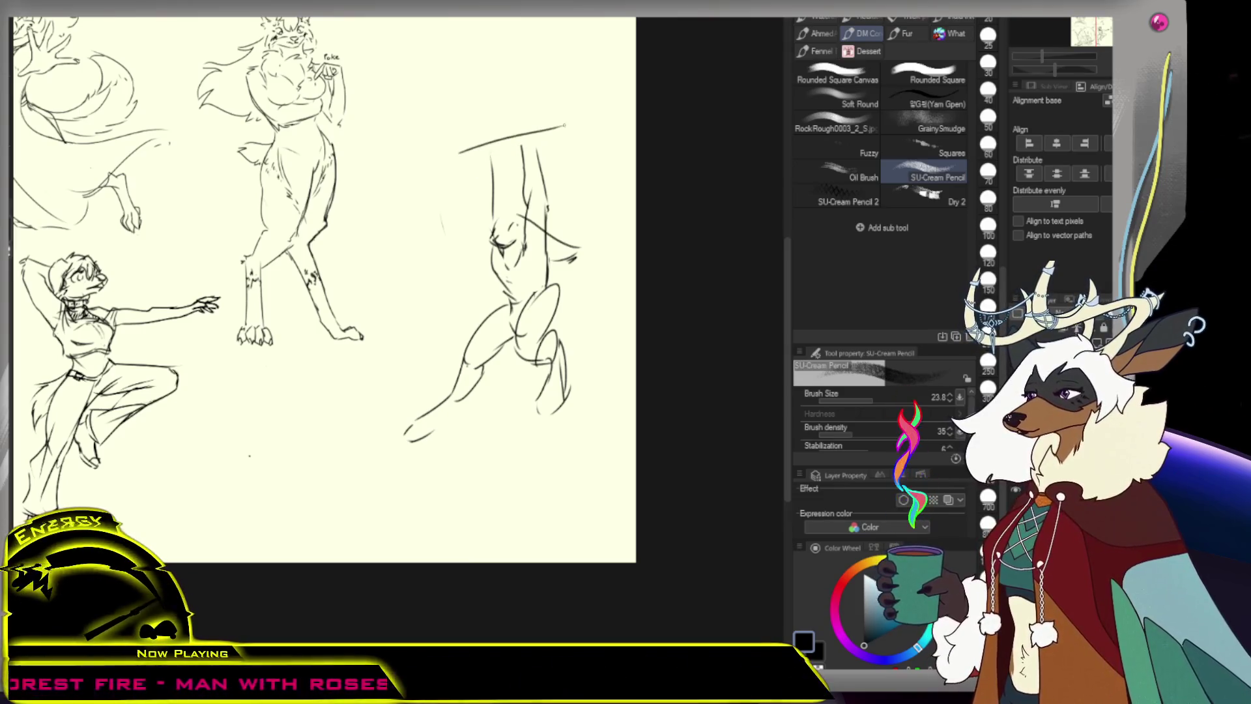
drag(467, 143, 552, 123)
drag(465, 146, 572, 129)
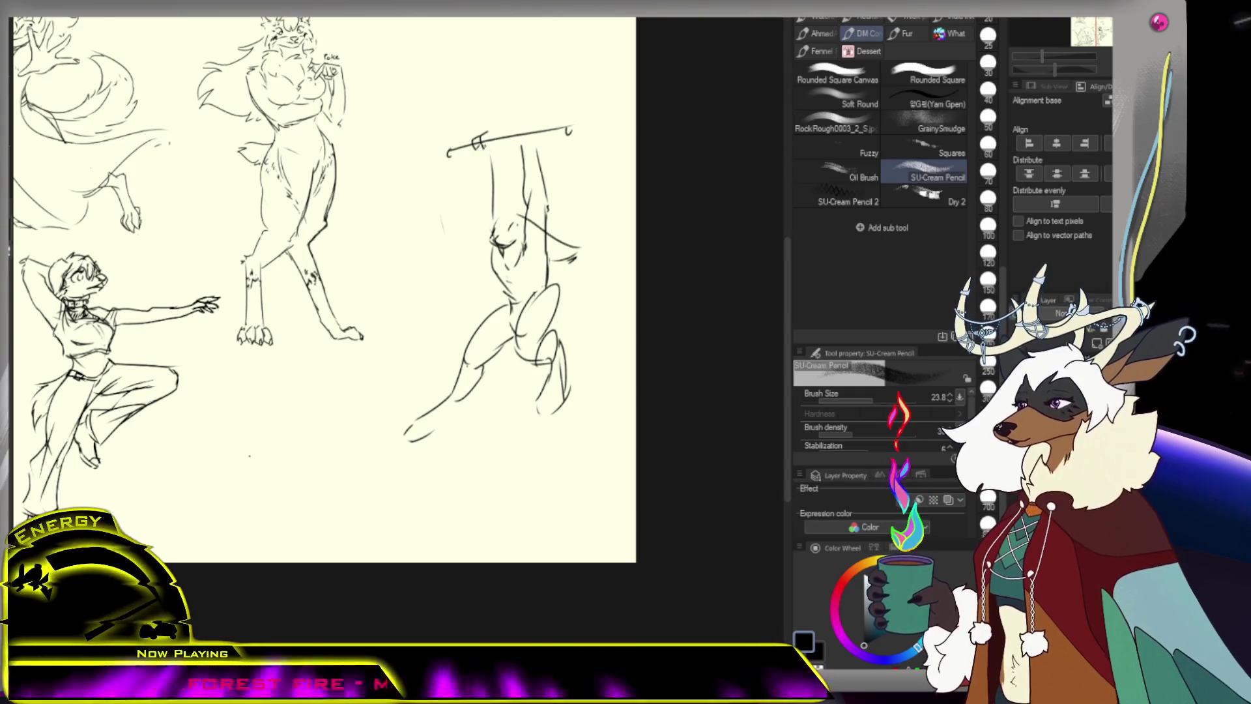
Sketch both fists gripping the bar's left and right sides
drag(484, 135, 484, 146)
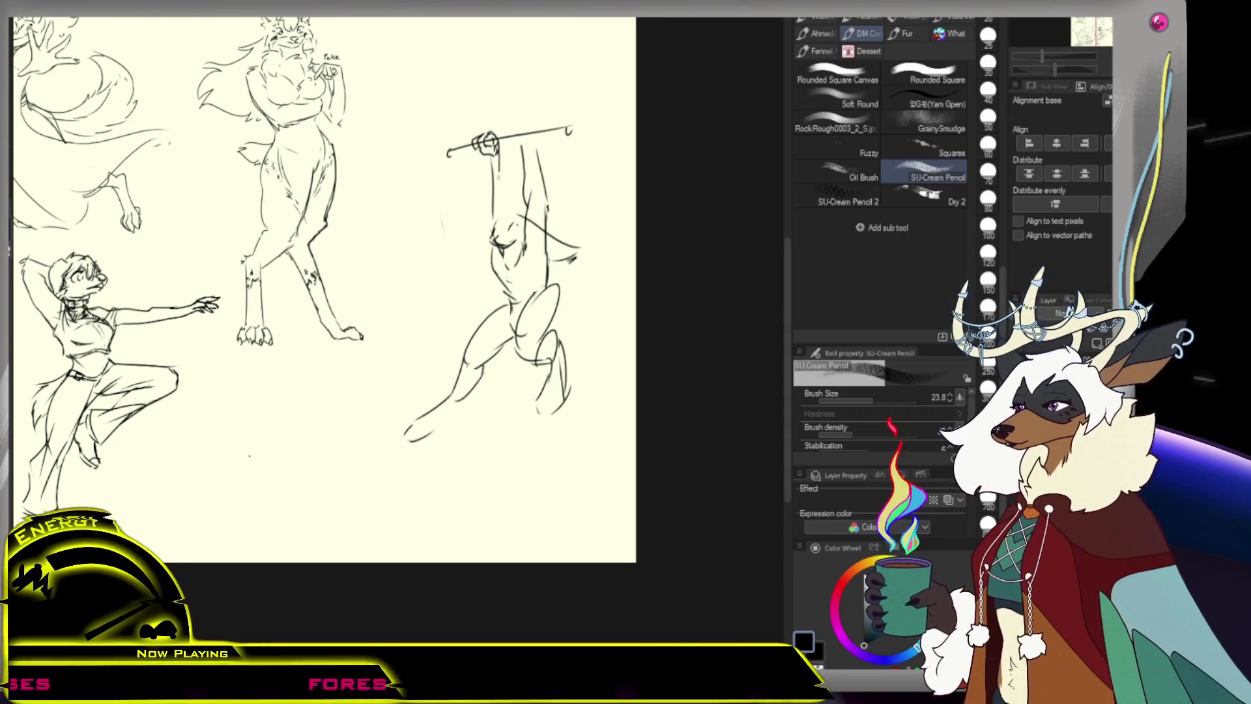
key(ctrl+z)
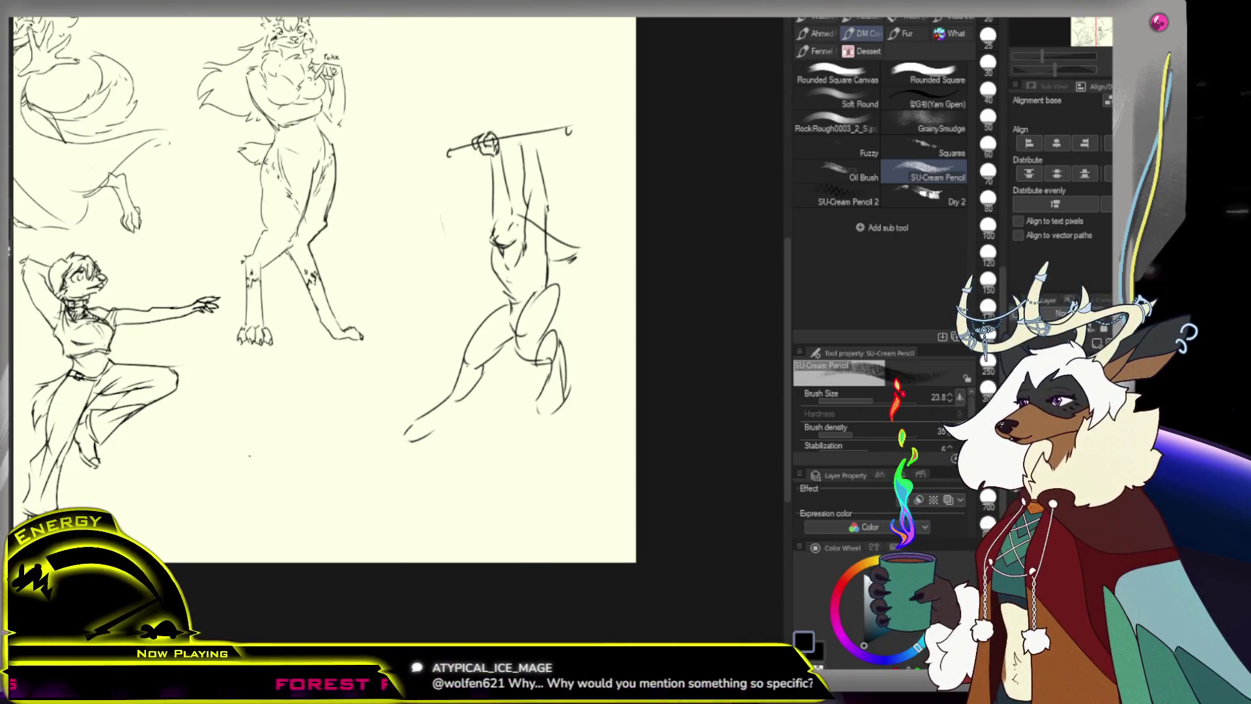
drag(518, 146, 536, 128)
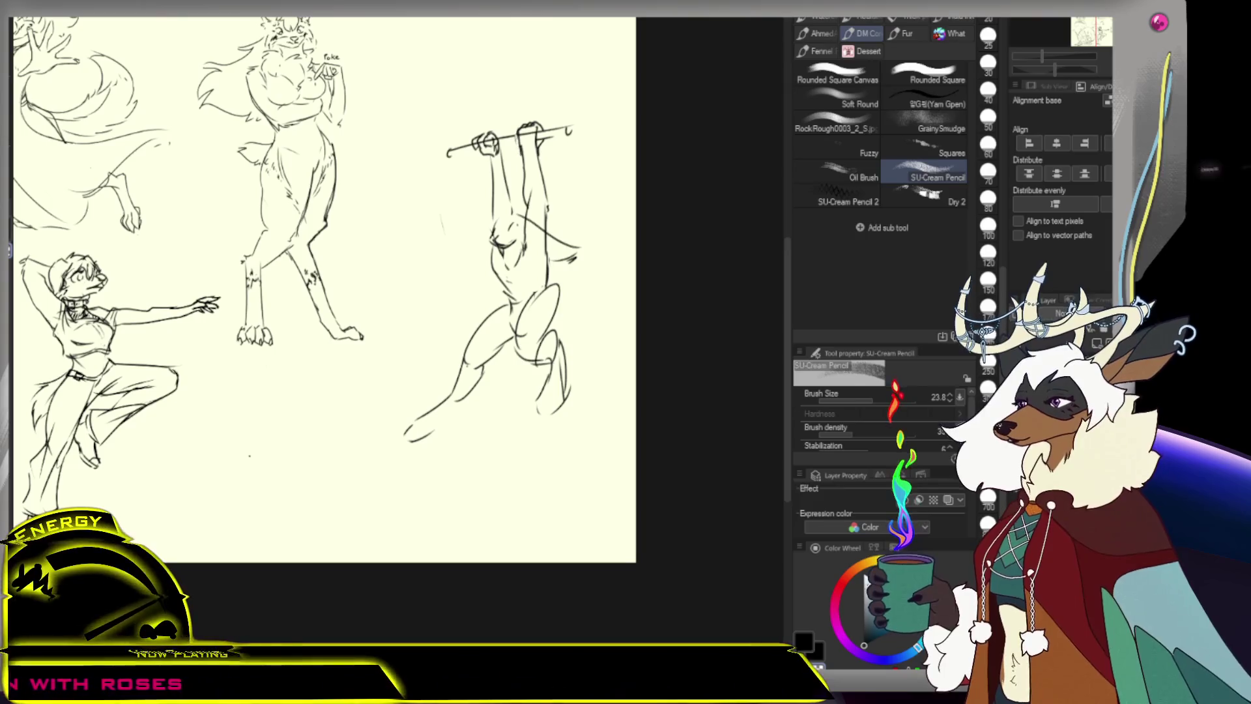
Check the whole sheet, then add a short pencil stroke at the hanging figure's shoulder
scroll(523, 175, down, 3)
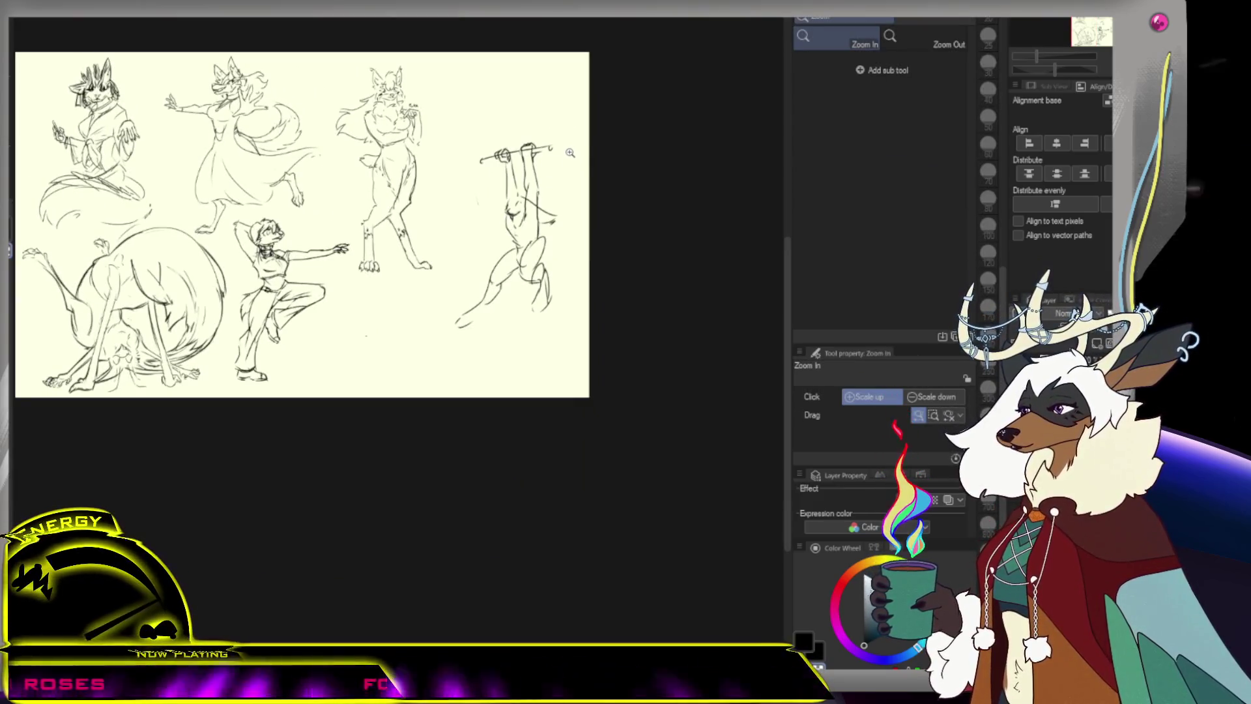
scroll(568, 170, up, 3)
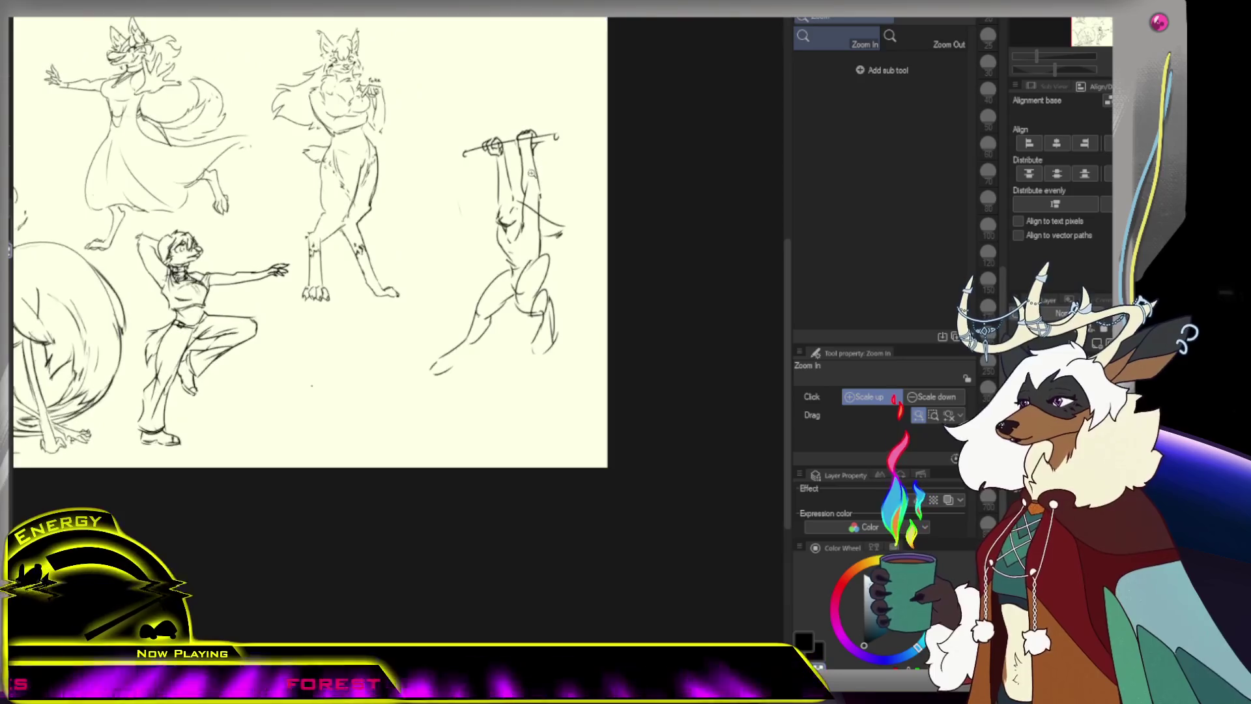
key(p)
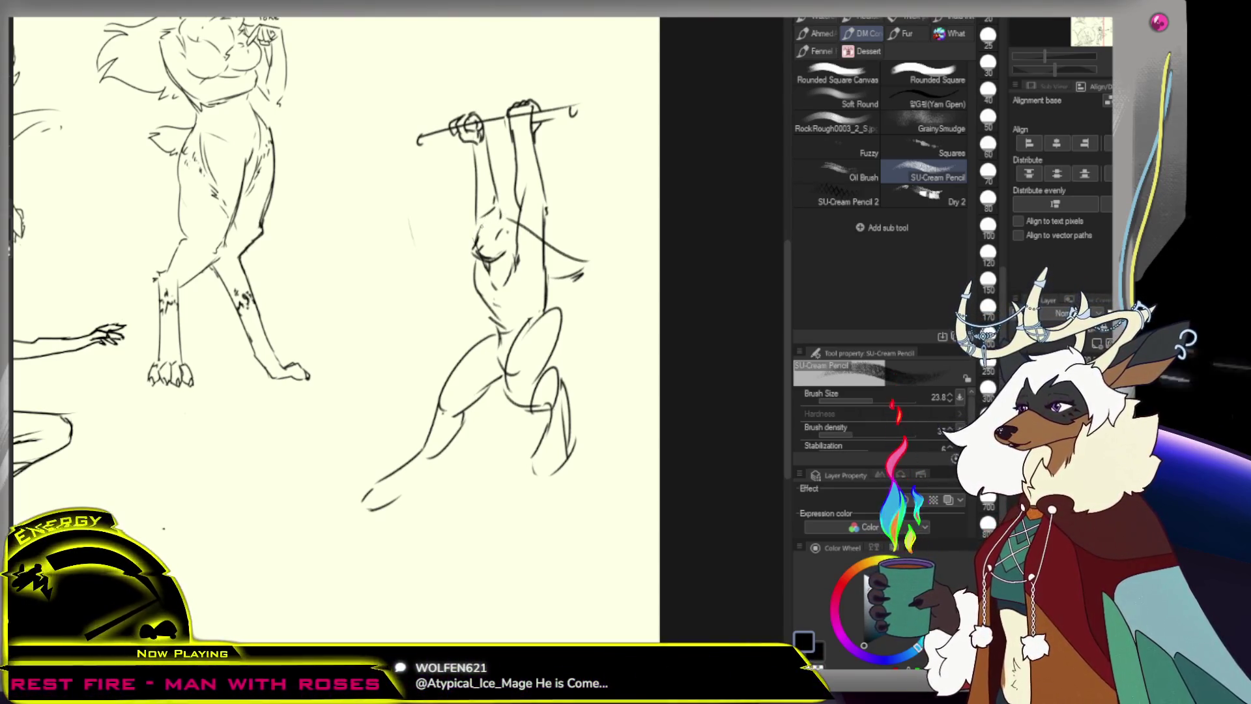
mouse_move(466, 208)
mouse_down()
mouse_move(500, 218)
mouse_move(465, 238)
mouse_up()
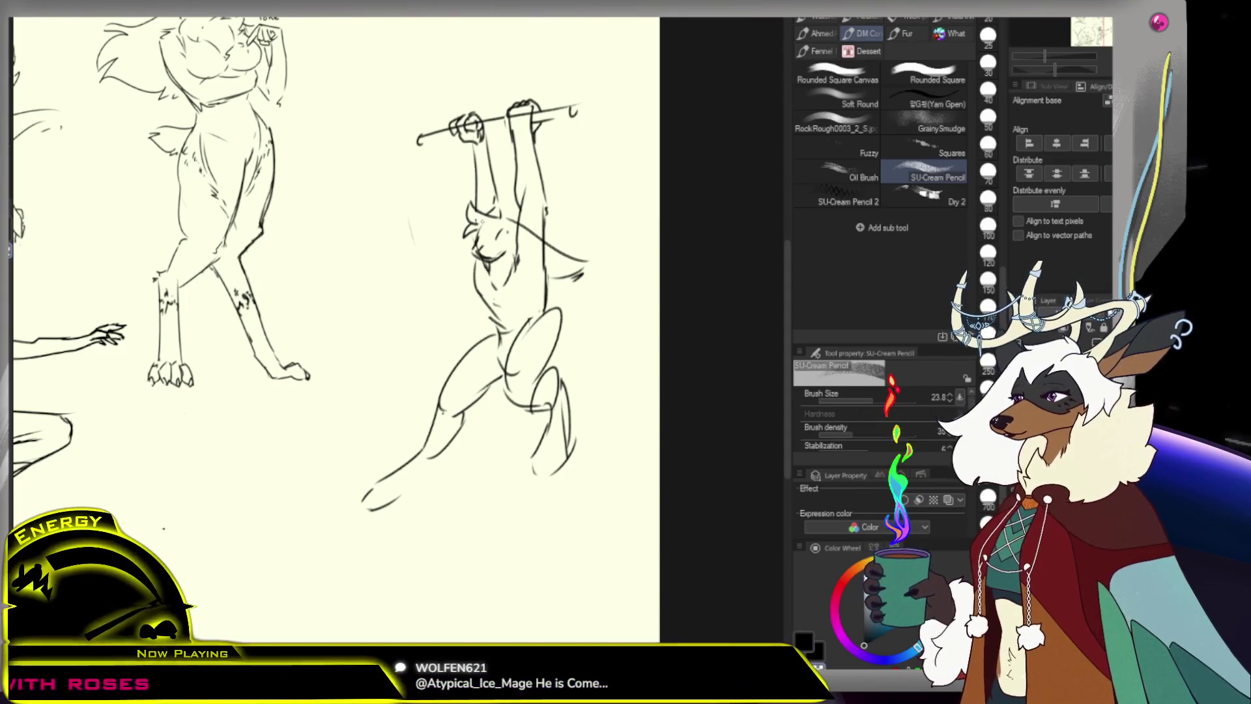
key(ctrl+space)
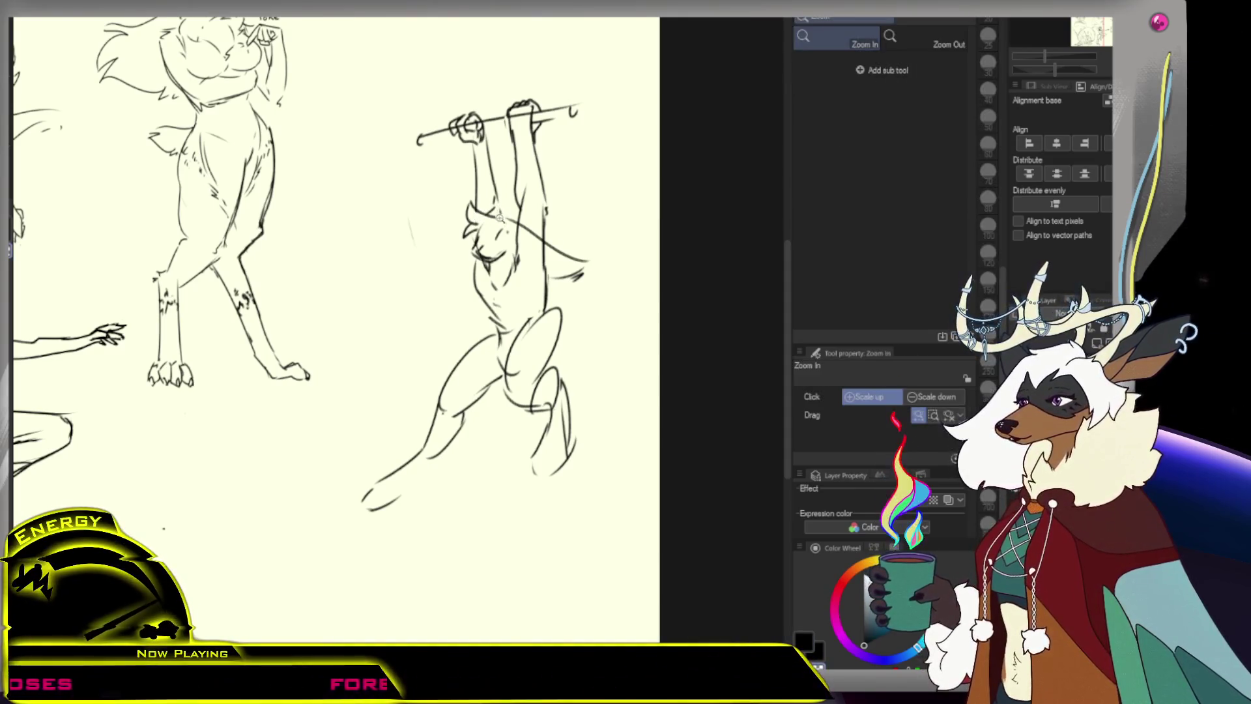
Zoom in on the hanging figure's face and shrink the Hard eraser to size 62.7
click(500, 217)
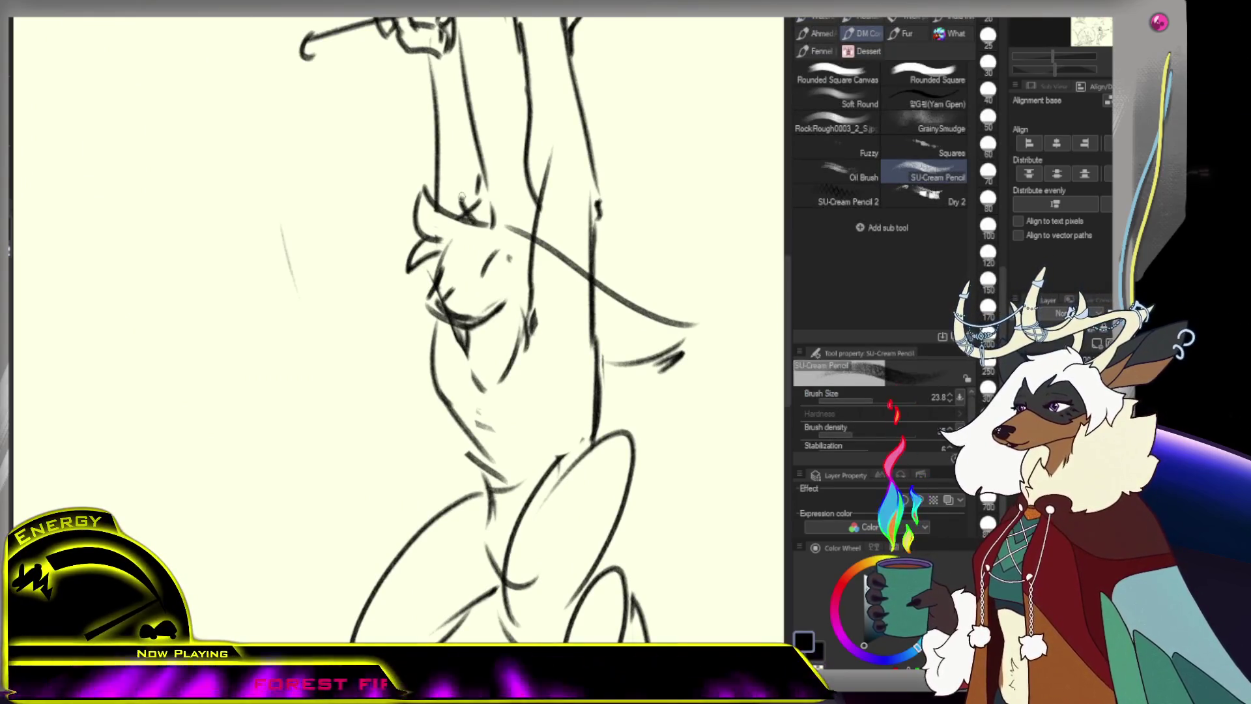
key(b)
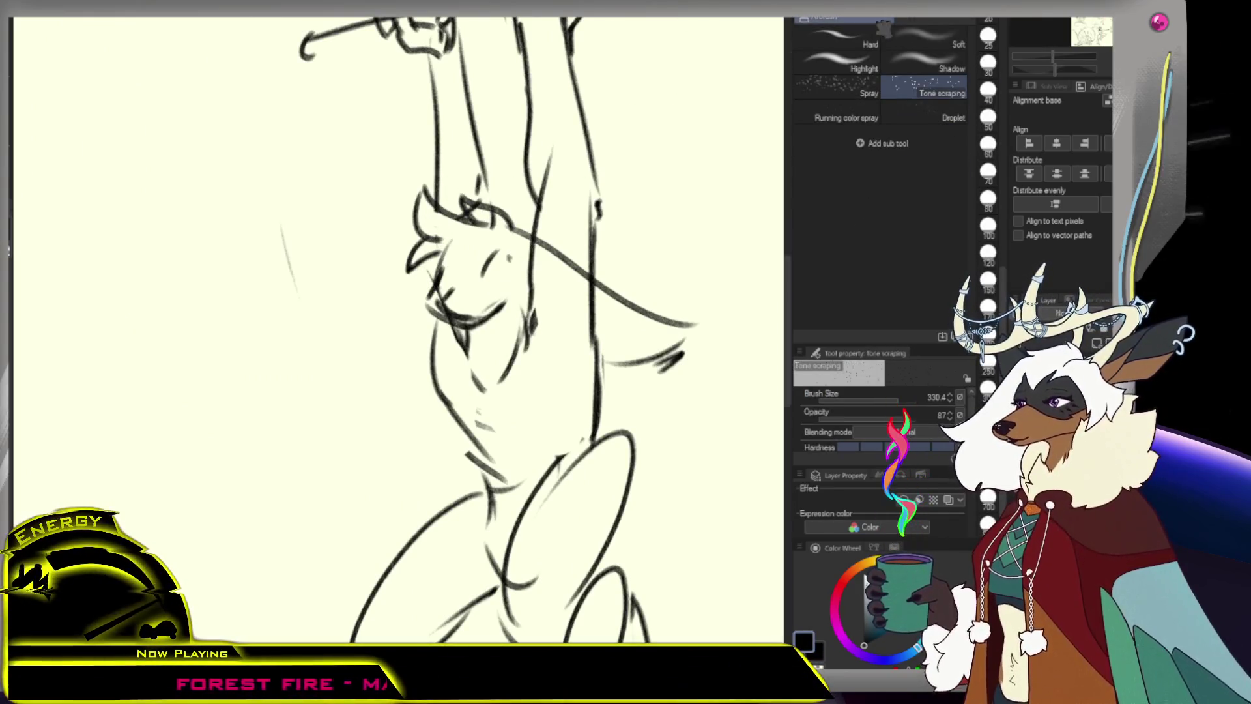
key(e)
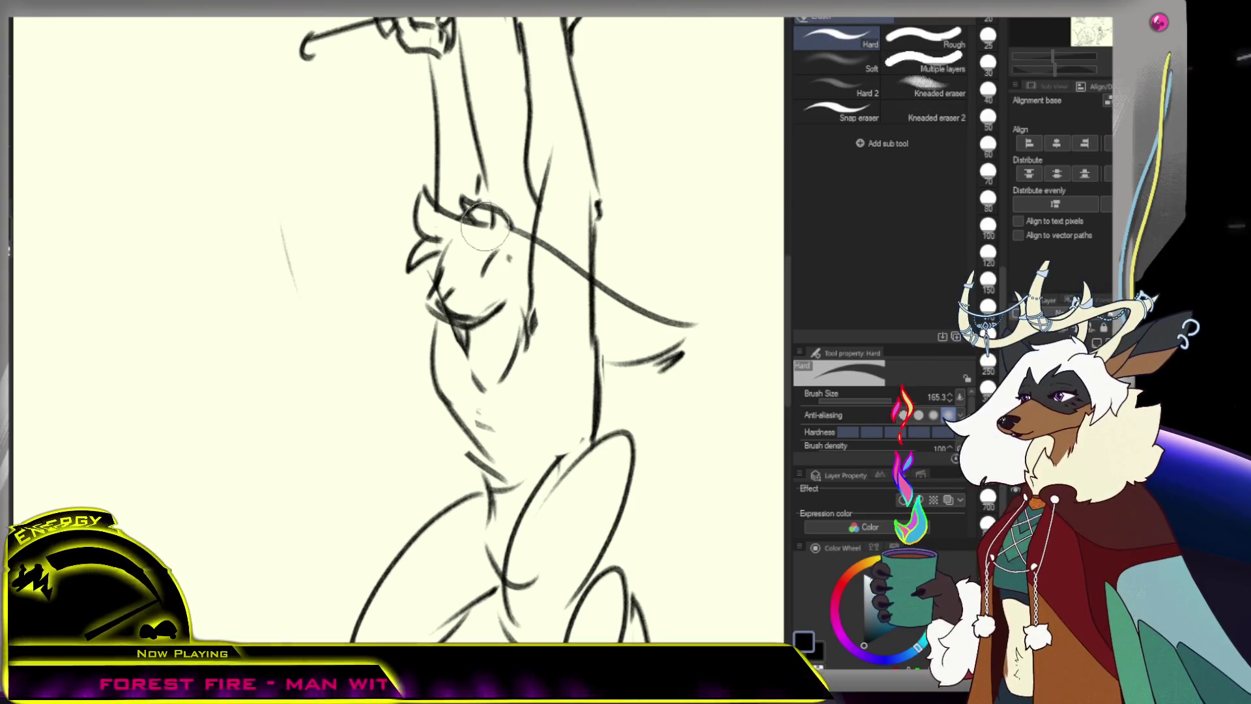
key(bracketleft)
key(bracketleft)
key(bracketleft)
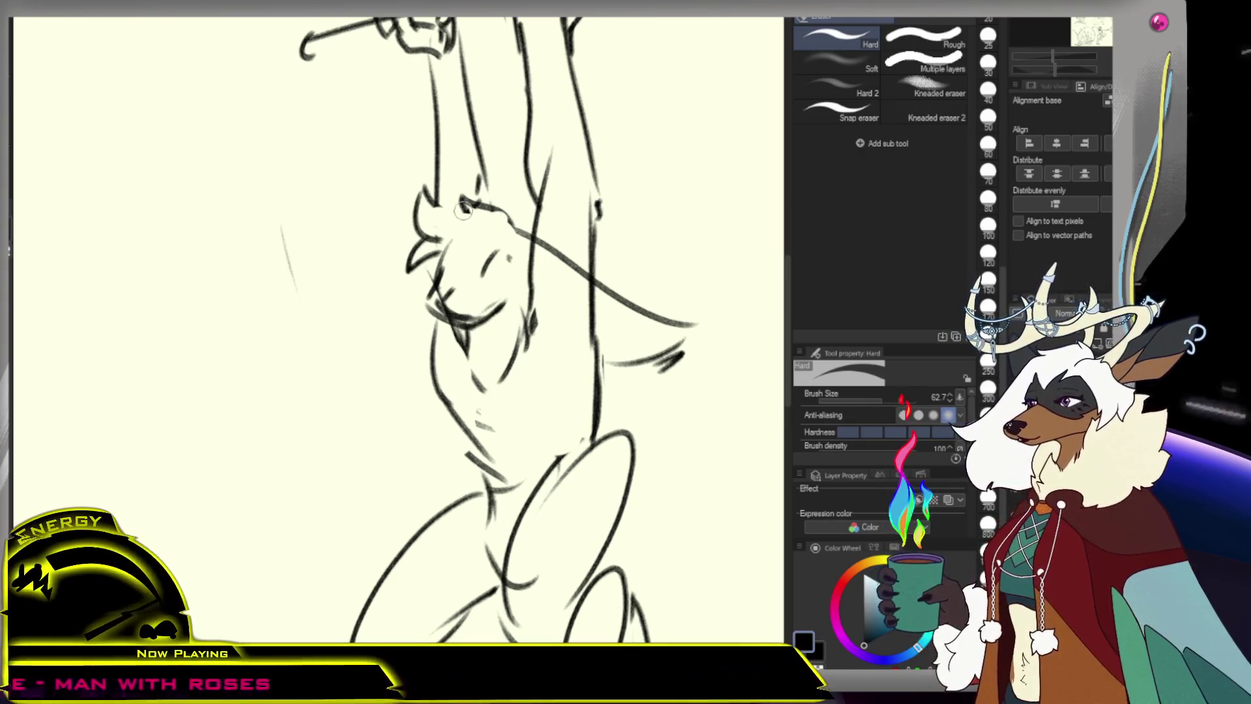
key(p)
Draw a hair tuft, a steeper eyebrow and a solid dark pupil on the face
mouse_move(460, 225)
mouse_down()
mouse_move(469, 237)
mouse_move(436, 258)
mouse_up()
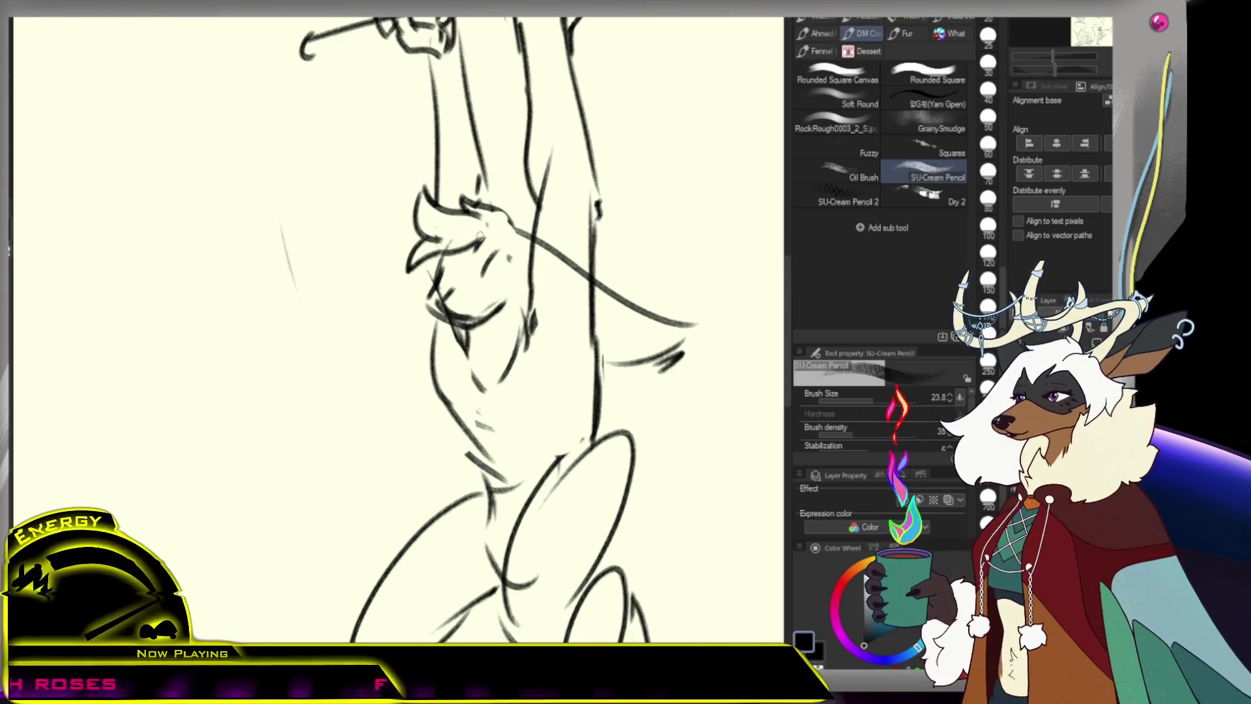
scroll(496, 230, down, 4)
scroll(495, 230, up, 5)
drag(449, 237, 493, 227)
key(ctrl+z)
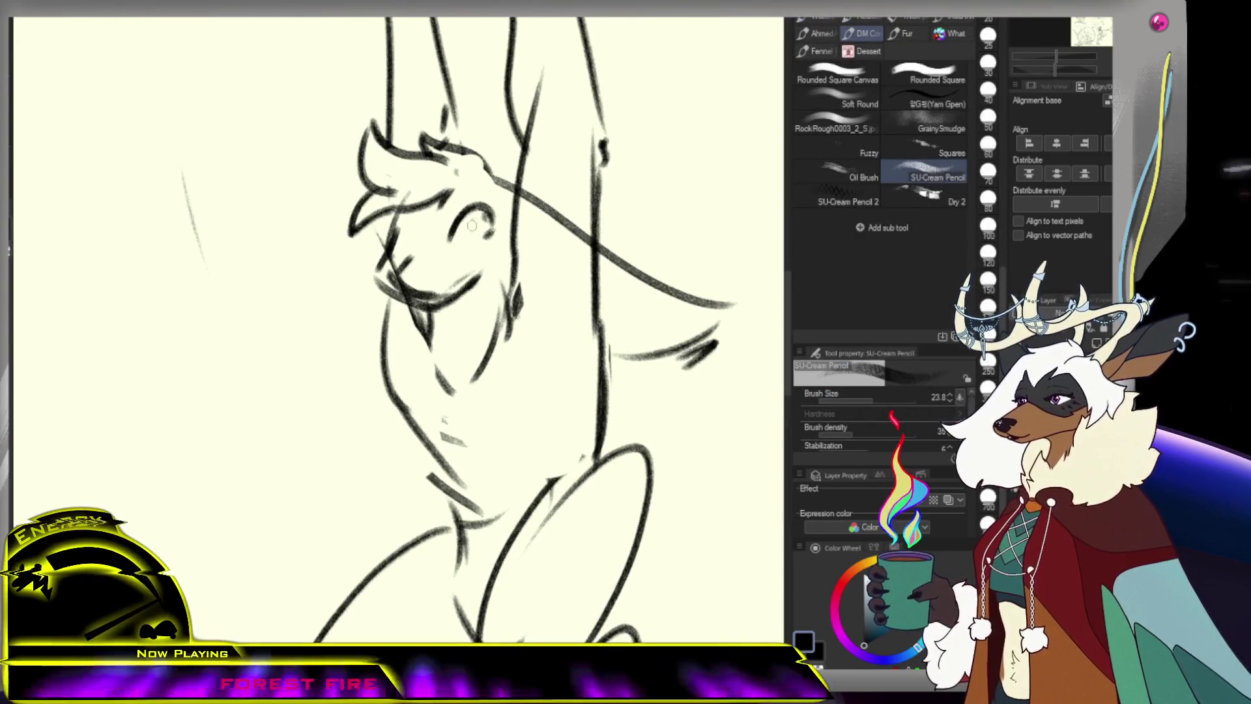
key(ctrl+z)
mouse_move(448, 239)
mouse_down()
mouse_move(482, 208)
mouse_move(494, 219)
mouse_up()
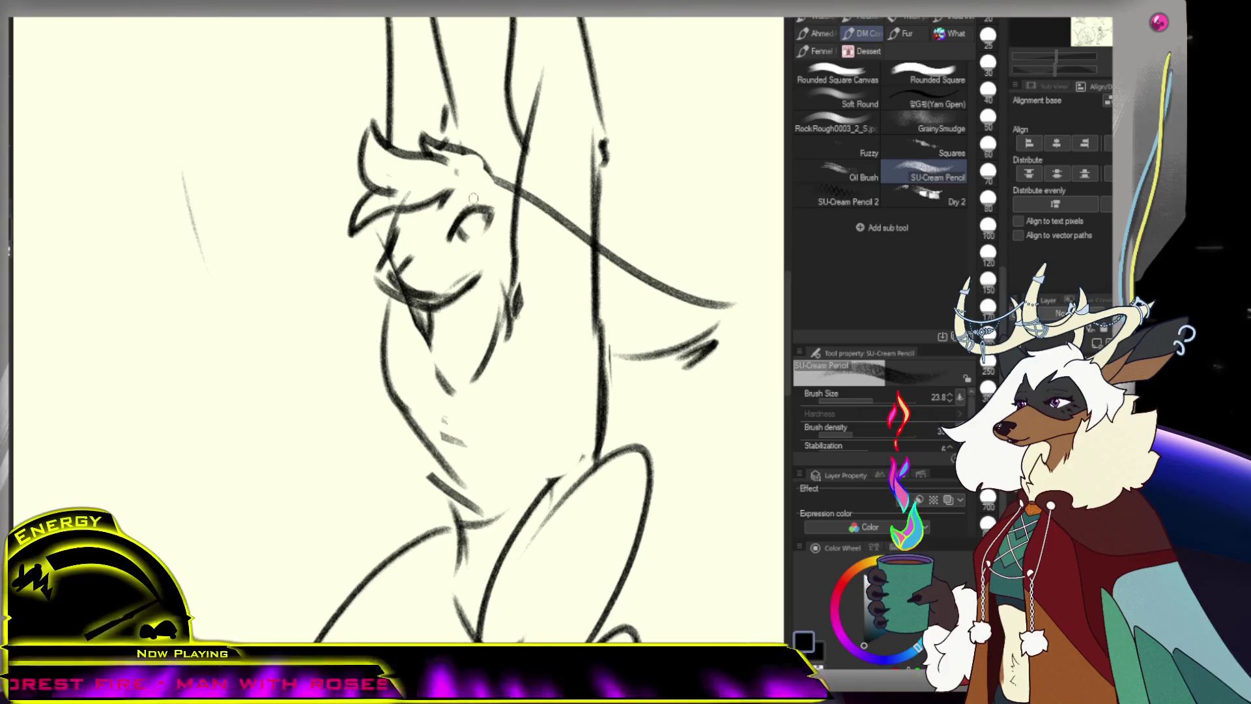
drag(463, 226, 485, 207)
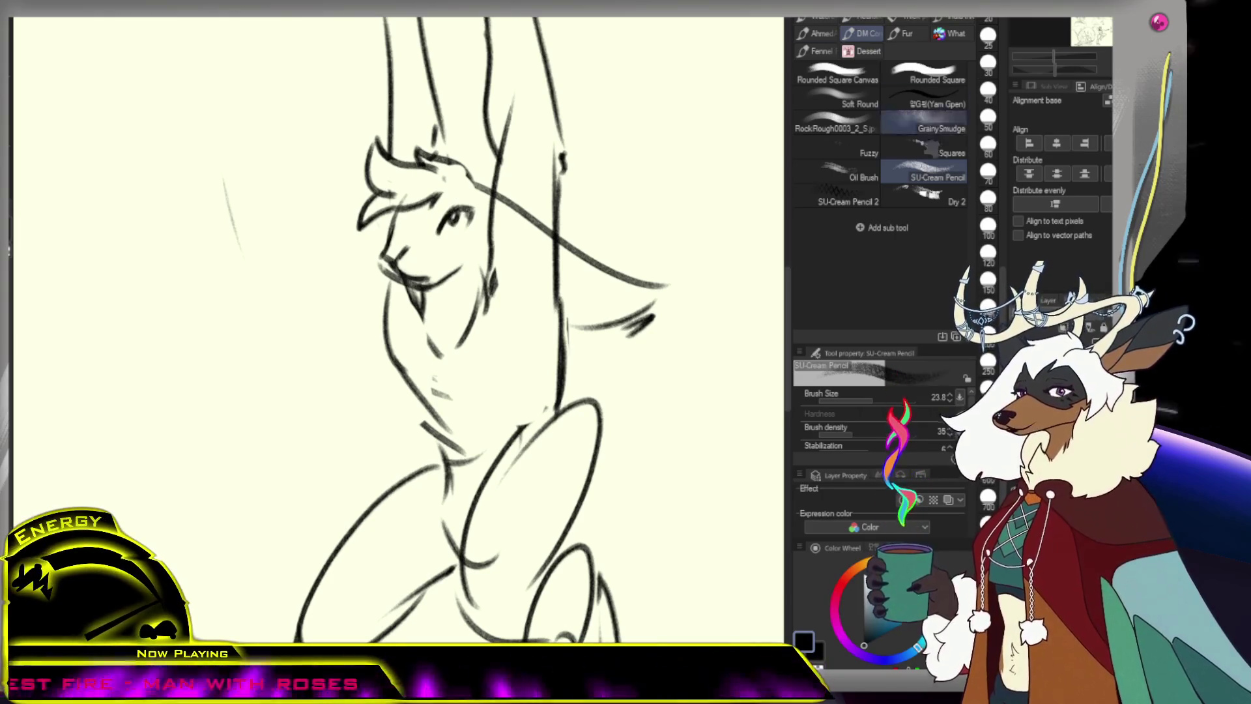
Erase part of the line crossing the figure's head with the Hard eraser
key(e)
scroll(482, 247, down, 3)
scroll(482, 246, up, 1)
drag(481, 246, 489, 273)
key(p)
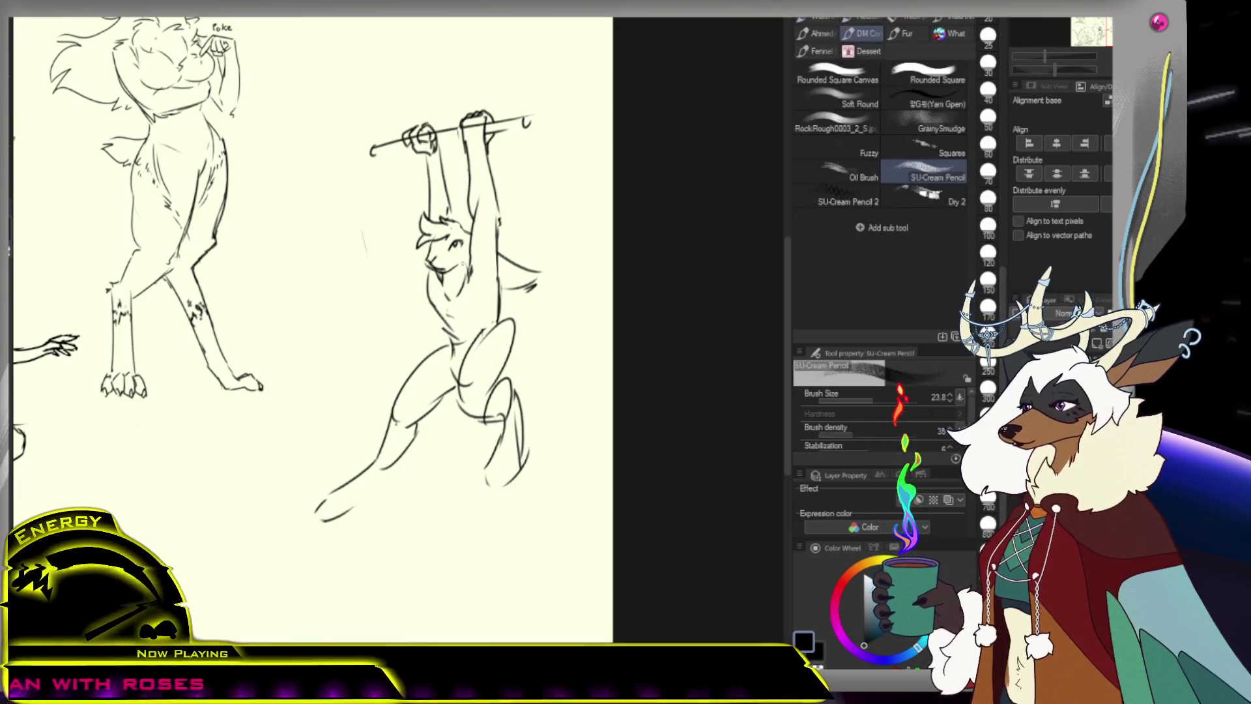
key(e)
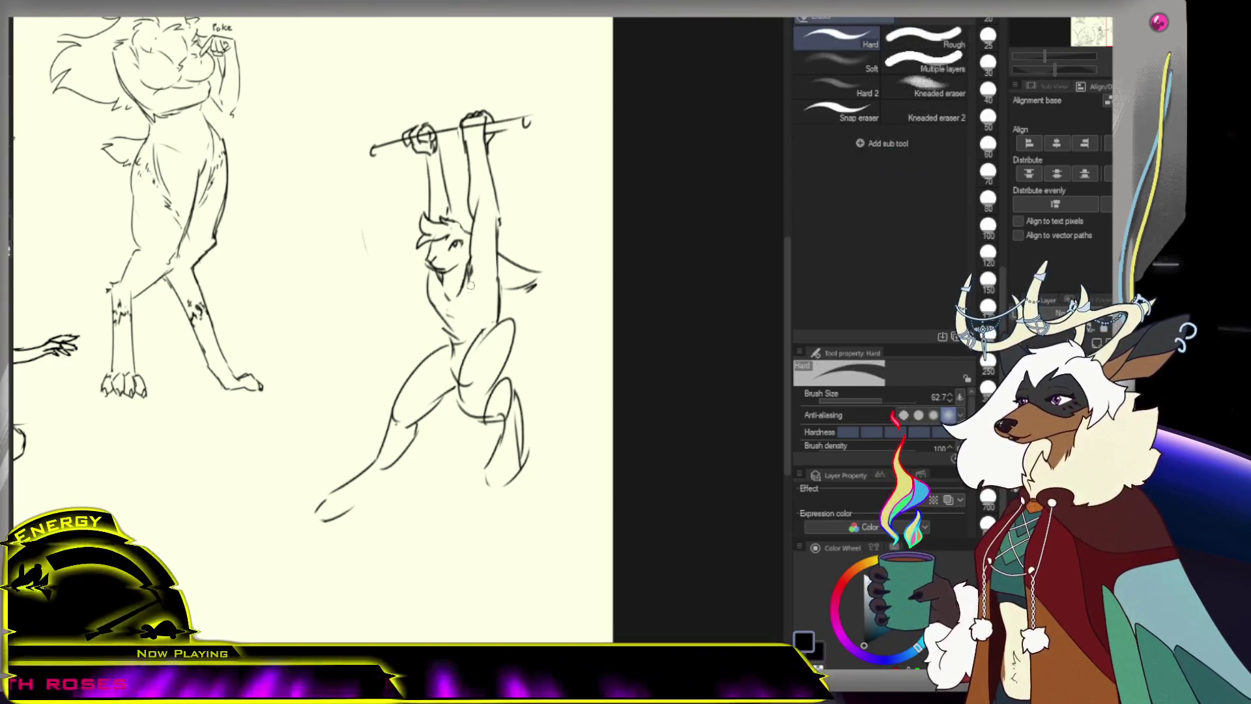